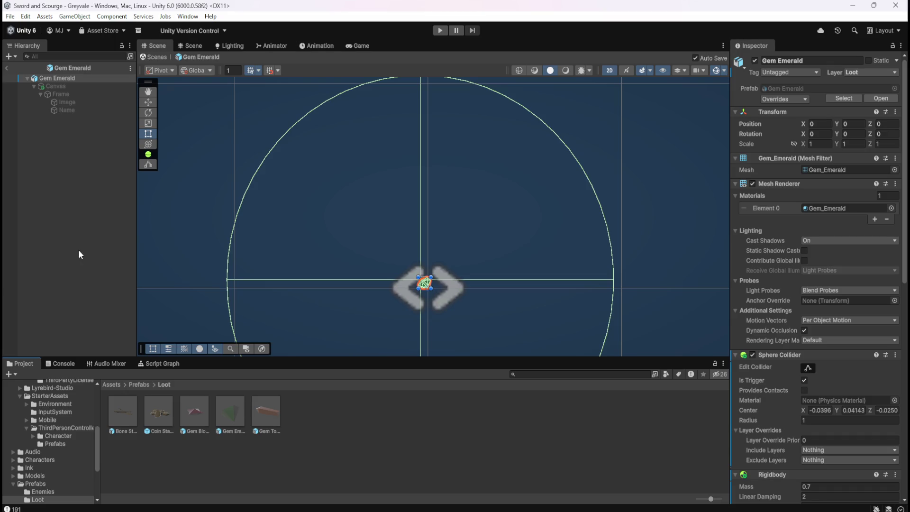
# Open the Gem Topaz and Gem Emerald prefabs, then browse into the Assets/UI folder.
pyautogui.doubleClick(260, 410)
pyautogui.doubleClick(232, 417)
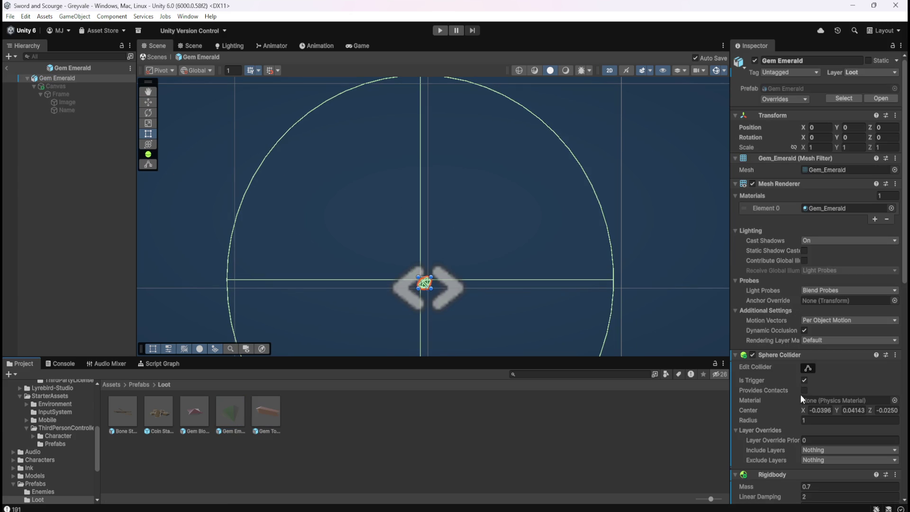
pyautogui.scroll(-3, 804, 399)
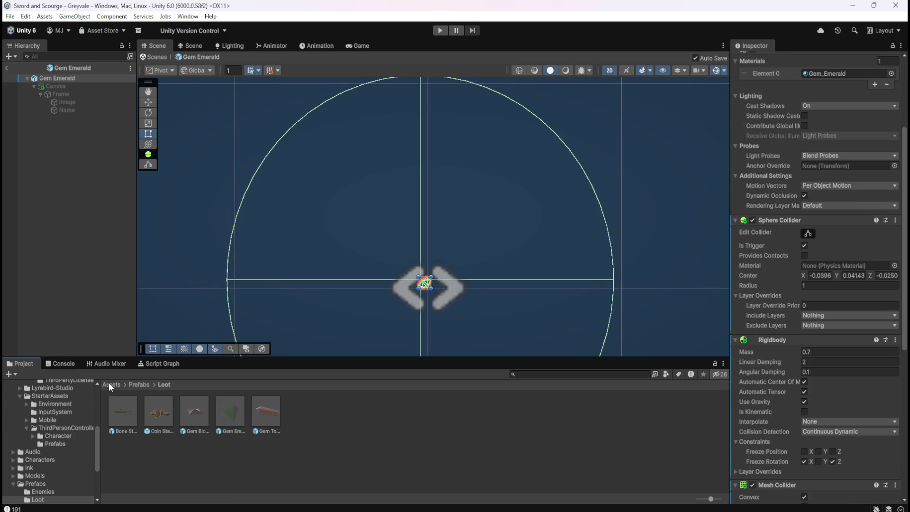
pyautogui.click(111, 385)
pyautogui.doubleClick(552, 411)
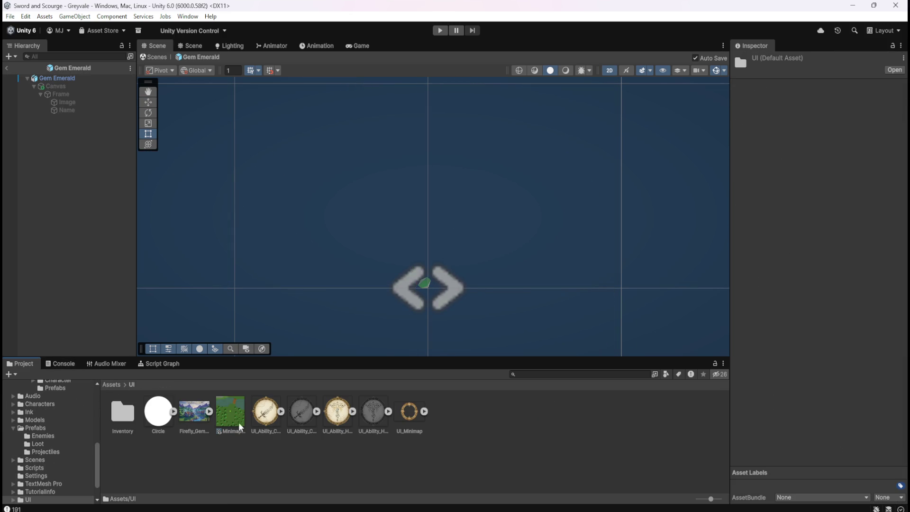
# Preview the Inventory icon sprites UI_BloodRuby, UI_Bones, UI_Coin and UI_Topaz.
pyautogui.doubleClick(122, 411)
pyautogui.click(123, 418)
pyautogui.click(156, 414)
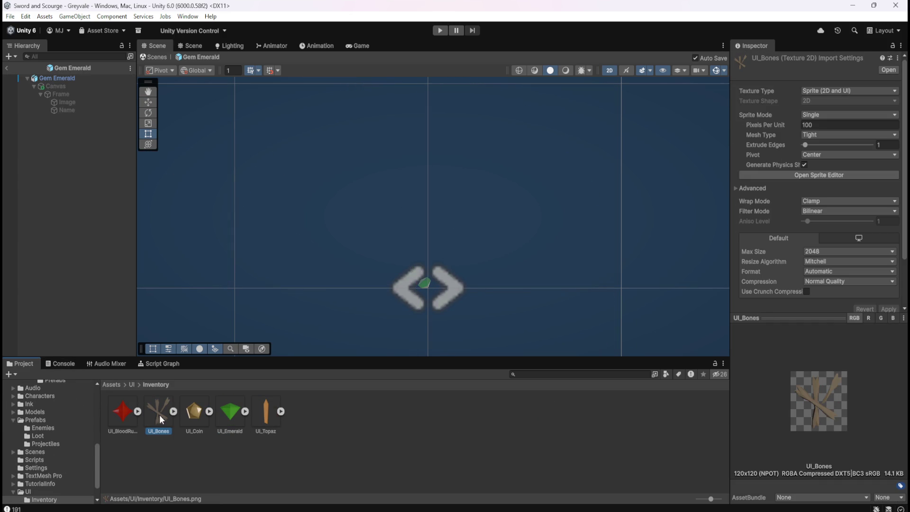
pyautogui.click(197, 418)
pyautogui.press('Right')
pyautogui.press('Right')
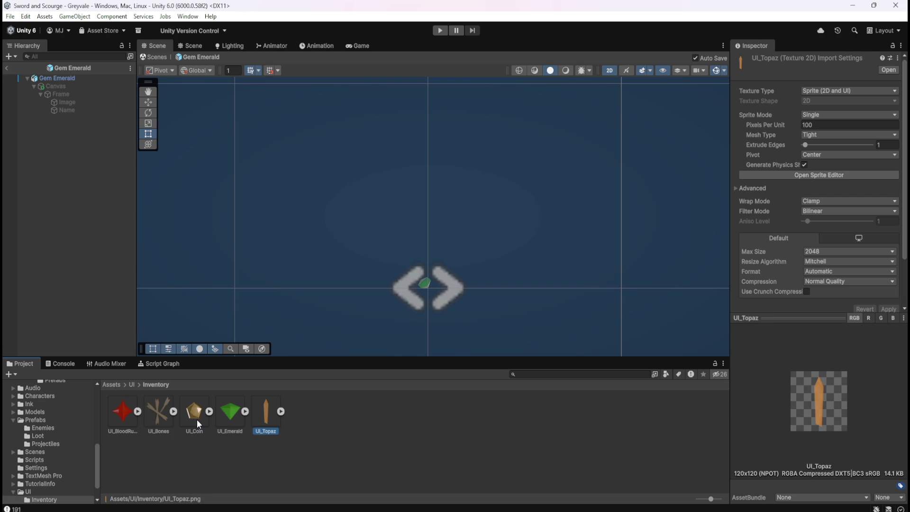
pyautogui.press('Left')
pyautogui.press('Left')
pyautogui.press('Left')
pyautogui.press('Right')
pyautogui.press('Right')
pyautogui.press('Right')
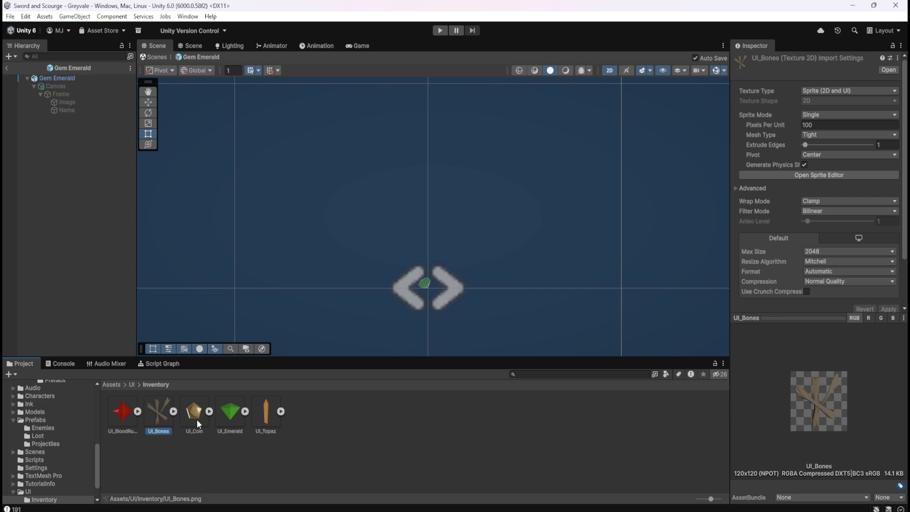
pyautogui.press('Left')
pyautogui.press('Left')
pyautogui.press('Left')
pyautogui.press('Right')
pyautogui.press('Right')
pyautogui.press('Left')
# Step through the icons once more, then go to the Assets/Prefabs folder.
pyautogui.press('Right')
pyautogui.press('Right')
pyautogui.press('Right')
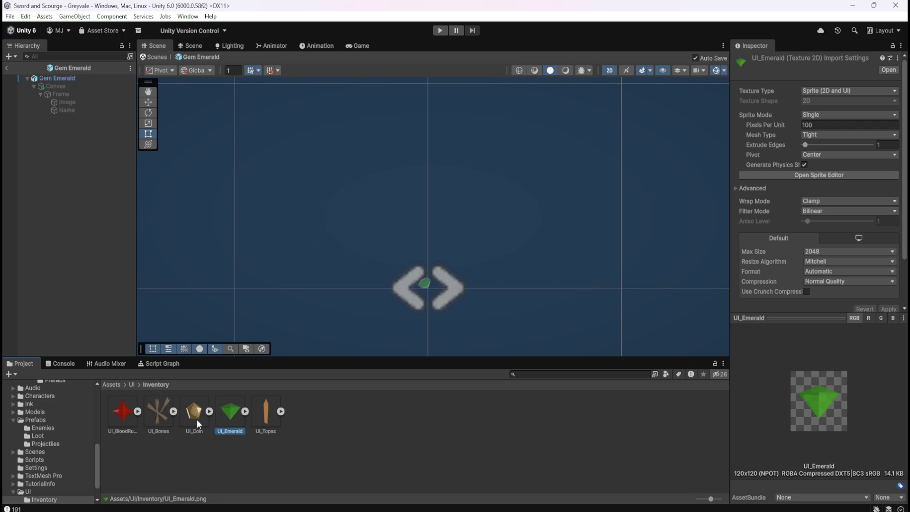
pyautogui.press('Left')
pyautogui.press('Left')
pyautogui.press('Right')
pyautogui.press('Right')
pyautogui.press('Left')
pyautogui.press('Left')
pyautogui.press('Left')
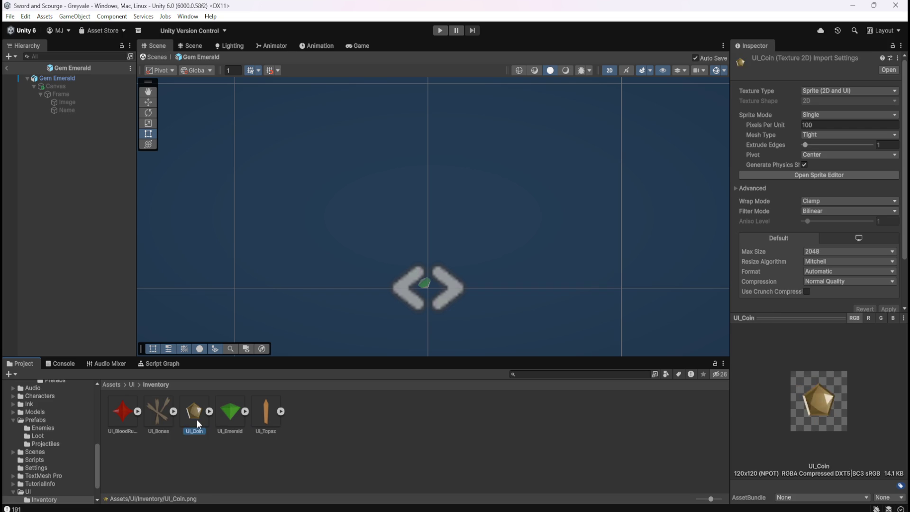
pyautogui.press('Right')
pyautogui.press('Right')
pyautogui.press('Right')
pyautogui.press('Left')
pyautogui.press('Left')
pyautogui.press('Left')
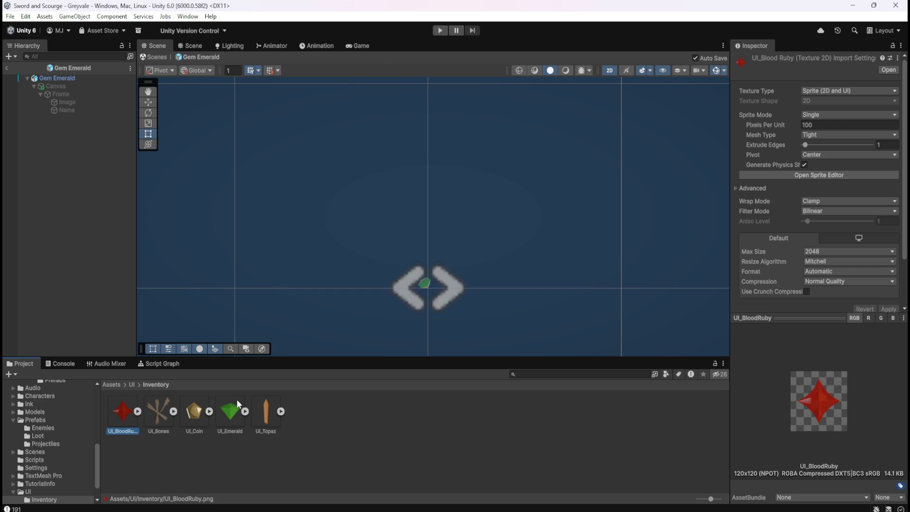
pyautogui.click(118, 382)
pyautogui.doubleClick(335, 415)
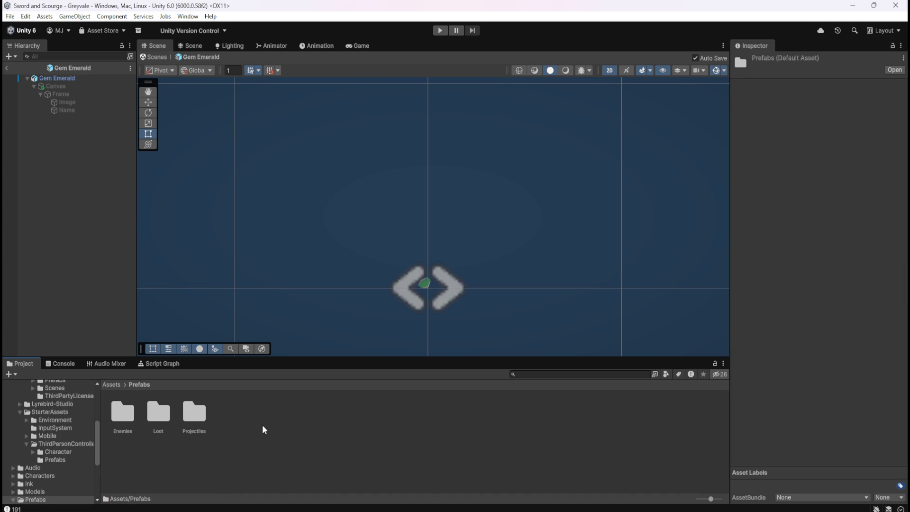
# Paste the Gem Emerald label Canvas under the Gem Topaz prefab root.
pyautogui.doubleClick(167, 413)
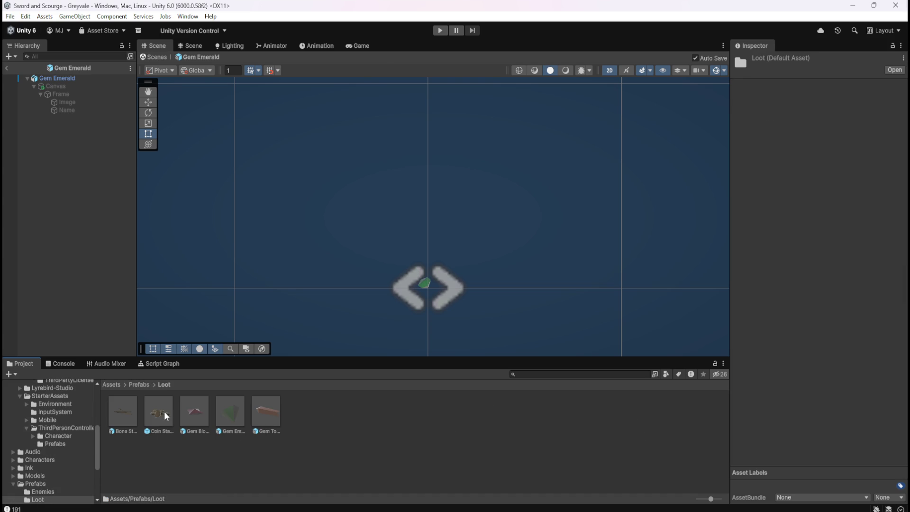
pyautogui.click(235, 417)
pyautogui.click(62, 86)
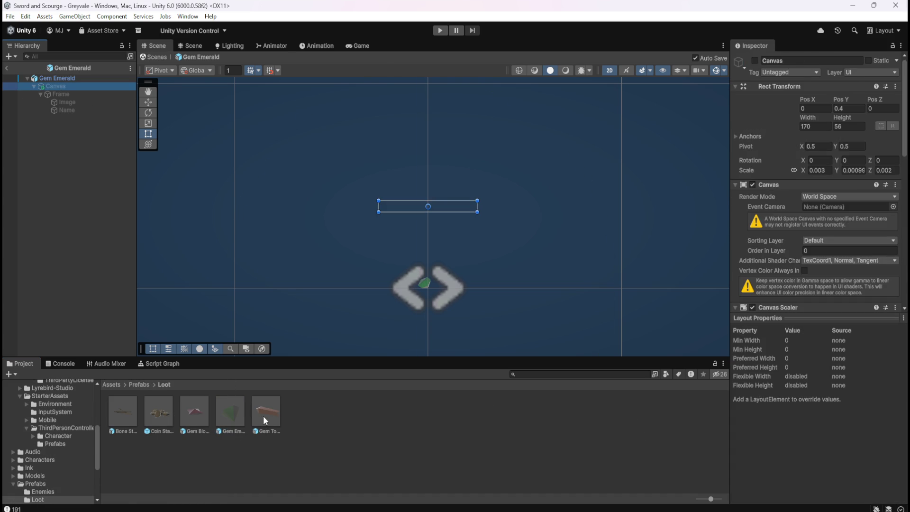
pyautogui.doubleClick(263, 415)
pyautogui.rightClick(67, 80)
pyautogui.click(60, 101)
pyautogui.click(64, 78)
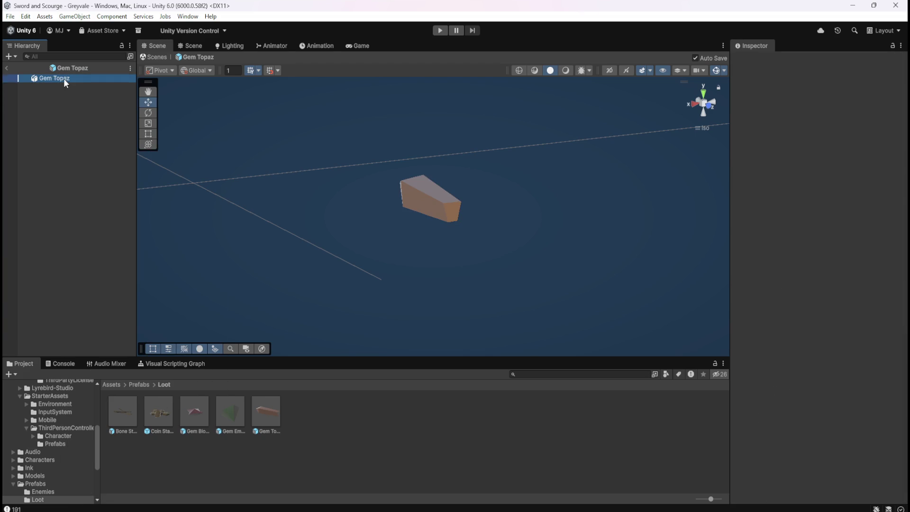
pyautogui.hotkey('ctrl', 'v')
pyautogui.click(53, 85)
pyautogui.click(754, 61)
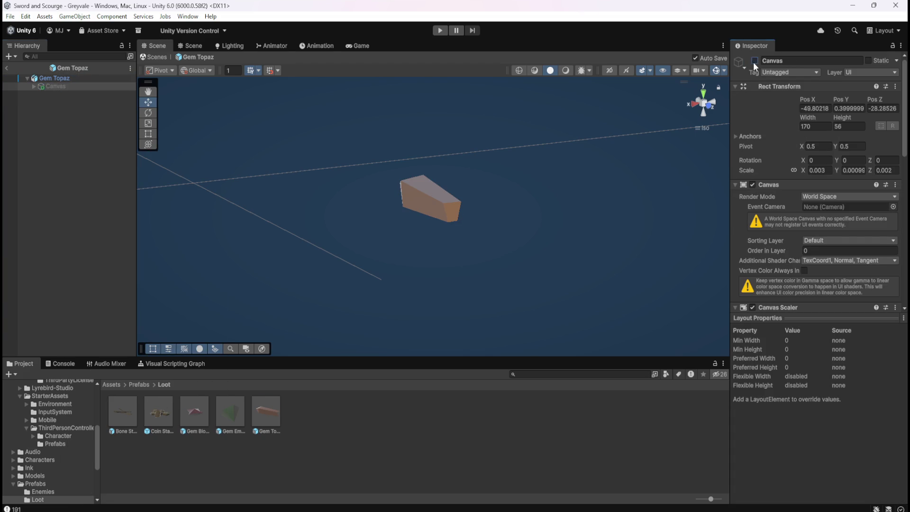
# Delete the pasted Canvas's Frame child and switch the scene view to 2D.
pyautogui.click(34, 86)
pyautogui.click(57, 94)
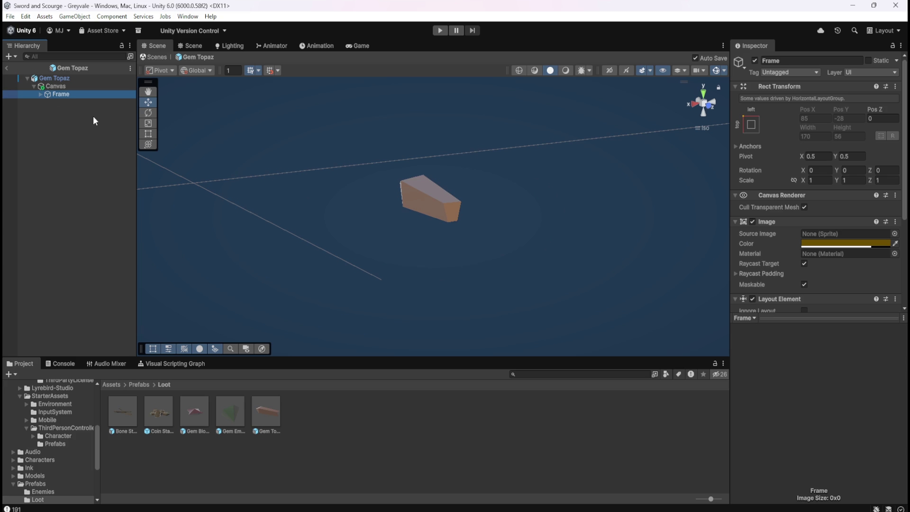
pyautogui.press('Delete')
pyautogui.click(55, 90)
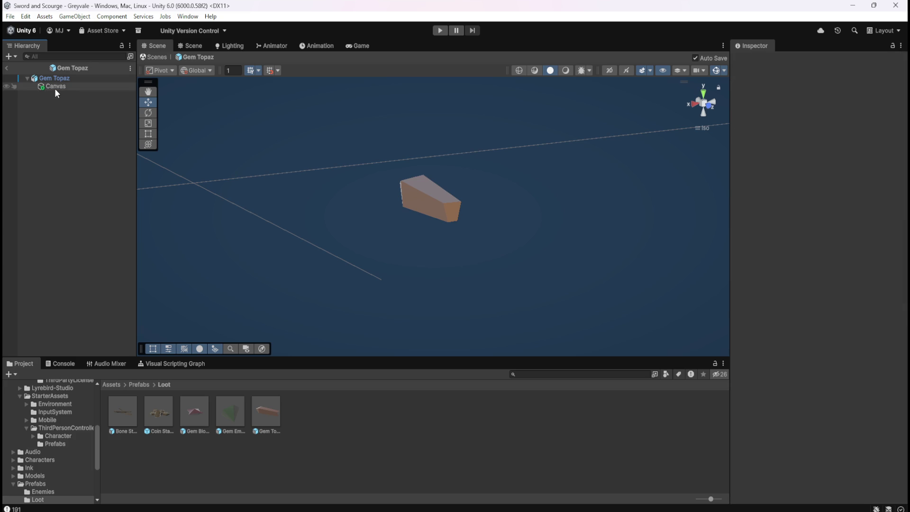
pyautogui.click(609, 70)
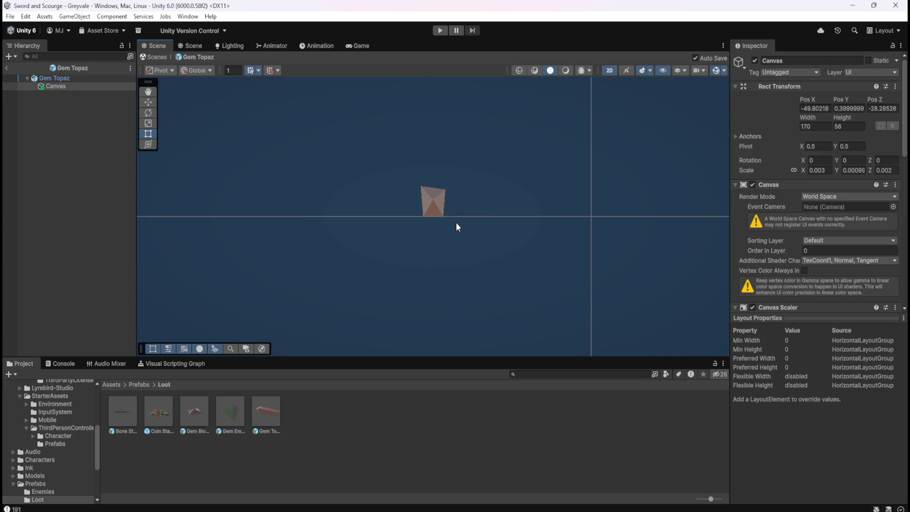
# Set the Gem Topaz root position to 0, 0, 0.
pyautogui.click(76, 78)
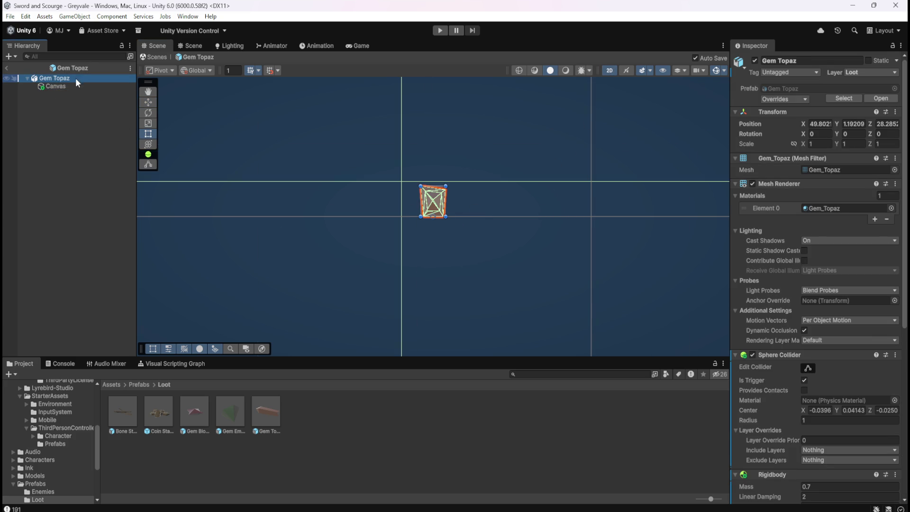
pyautogui.click(816, 124)
pyautogui.write('0')
pyautogui.press('Tab')
pyautogui.write('0')
pyautogui.press('Tab')
pyautogui.write('0')
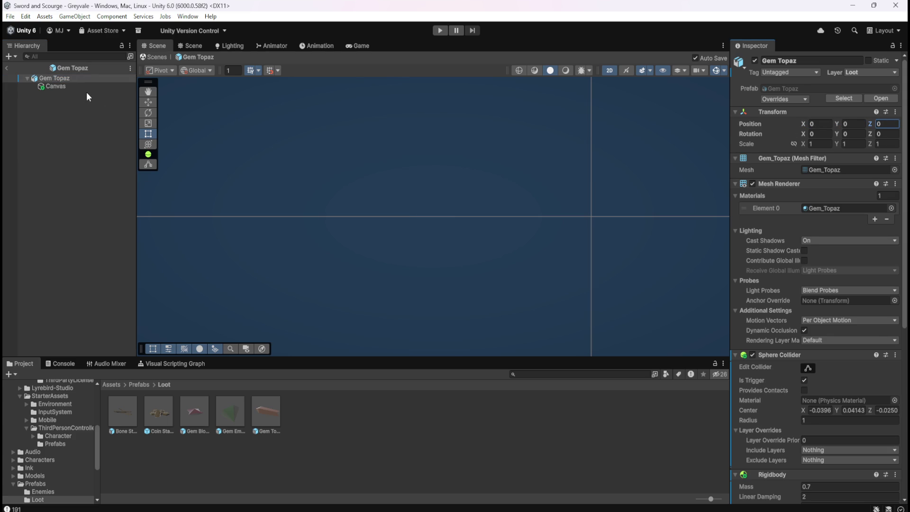
# Set the label Canvas Pos X and Pos Z to 0 and frame it in the scene.
pyautogui.click(87, 87)
pyautogui.click(814, 108)
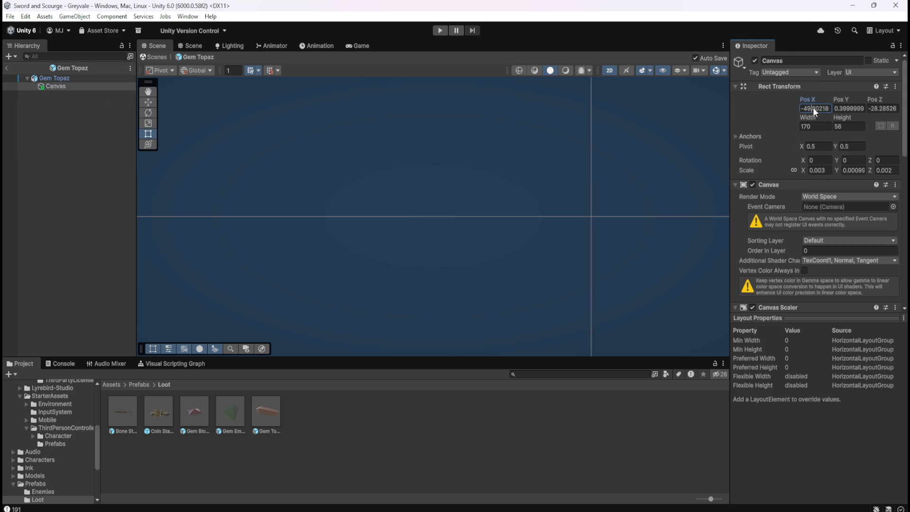
pyautogui.write('0')
pyautogui.press('Tab')
pyautogui.press('Tab')
pyautogui.write('0')
pyautogui.hotkey('shift', 'Tab')
pyautogui.press('Return')
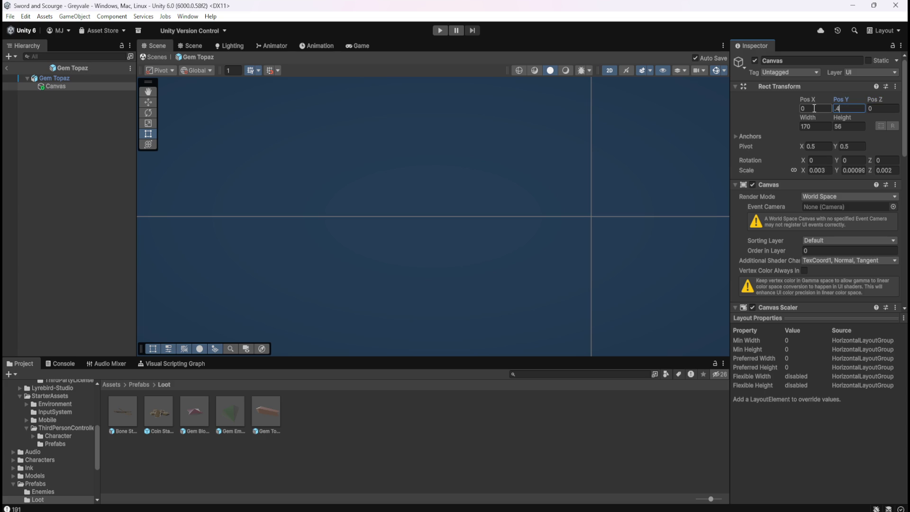
pyautogui.press('f')
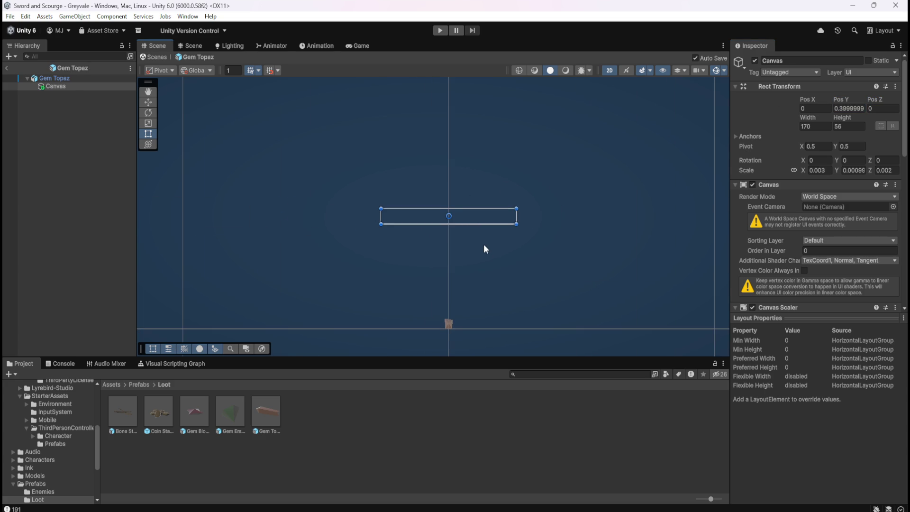
# Raise the label Canvas to Pos Y 0.4.
pyautogui.click(851, 108)
pyautogui.click(851, 109)
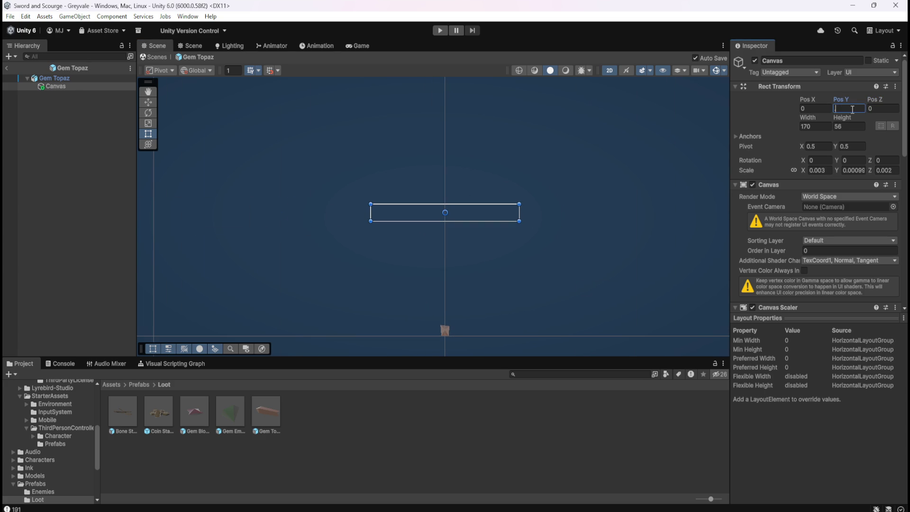
pyautogui.hotkey('ctrl', 'a')
pyautogui.write('0.4')
pyautogui.scroll(3, 505, 334)
pyautogui.scroll(2, 509, 338)
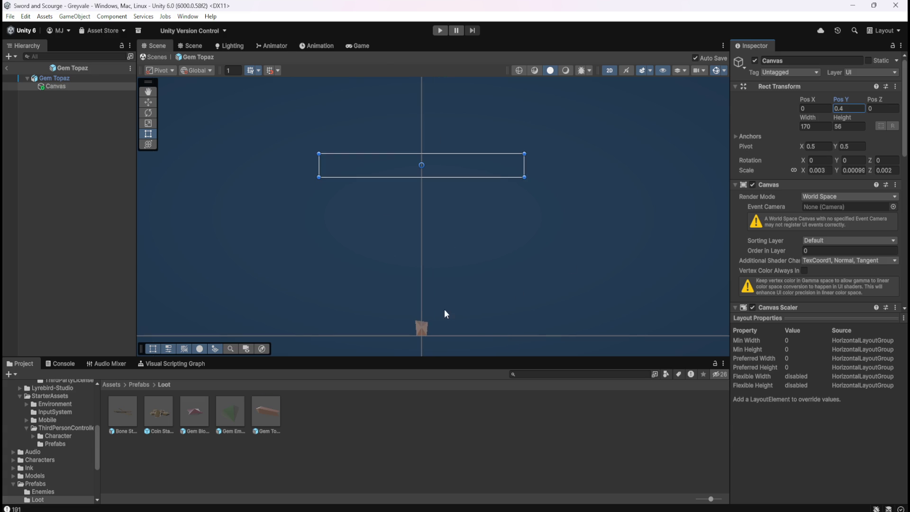
pyautogui.doubleClick(226, 411)
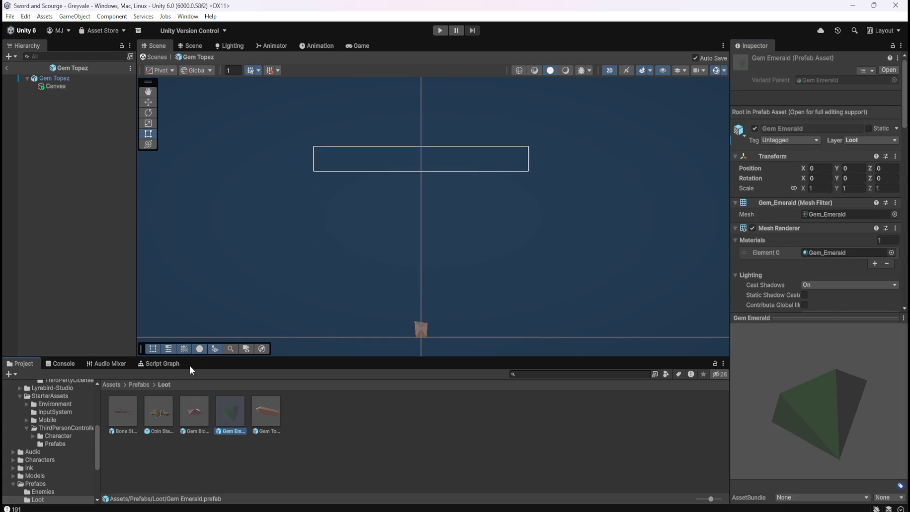
# Inspect the Gem Emerald label's Canvas and Frame.
pyautogui.click(71, 92)
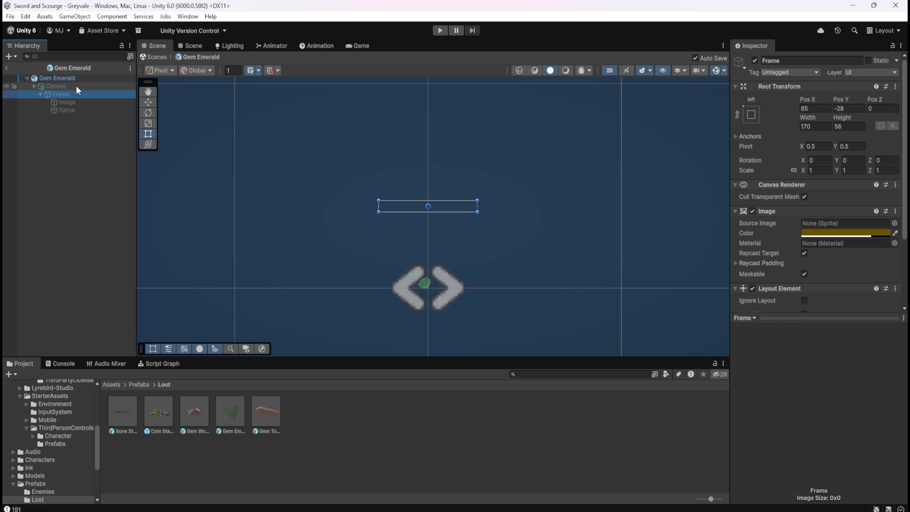
pyautogui.click(77, 87)
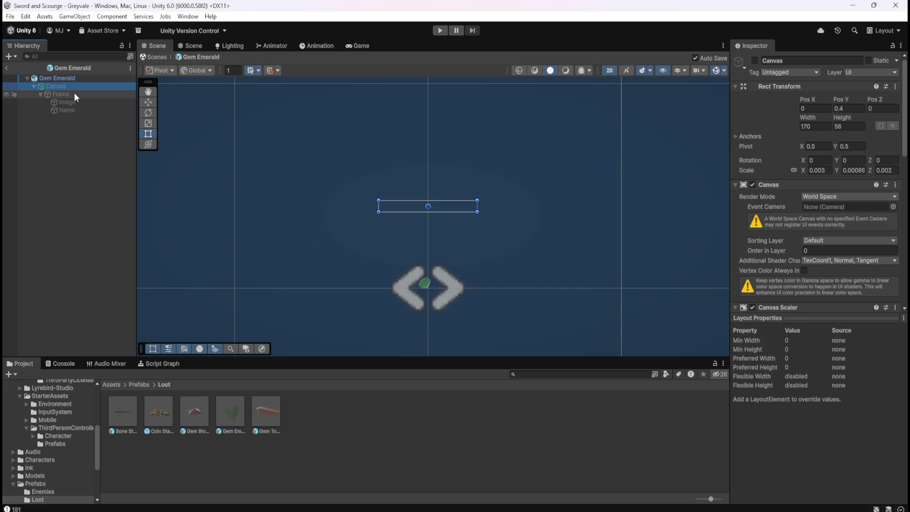
pyautogui.click(73, 92)
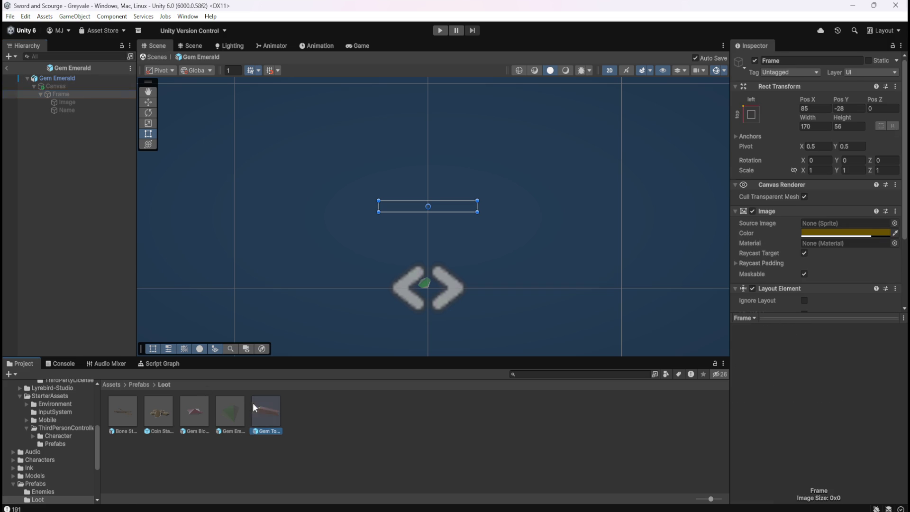
# Select the Gem Topaz Canvas and collapse the Look At Constraint's Constraint Settings.
pyautogui.doubleClick(262, 407)
pyautogui.click(86, 87)
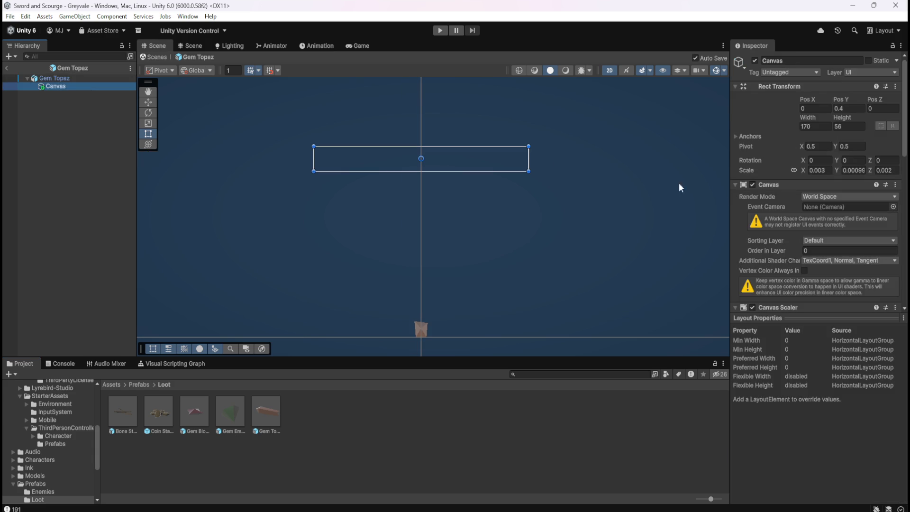
pyautogui.scroll(-10, 772, 237)
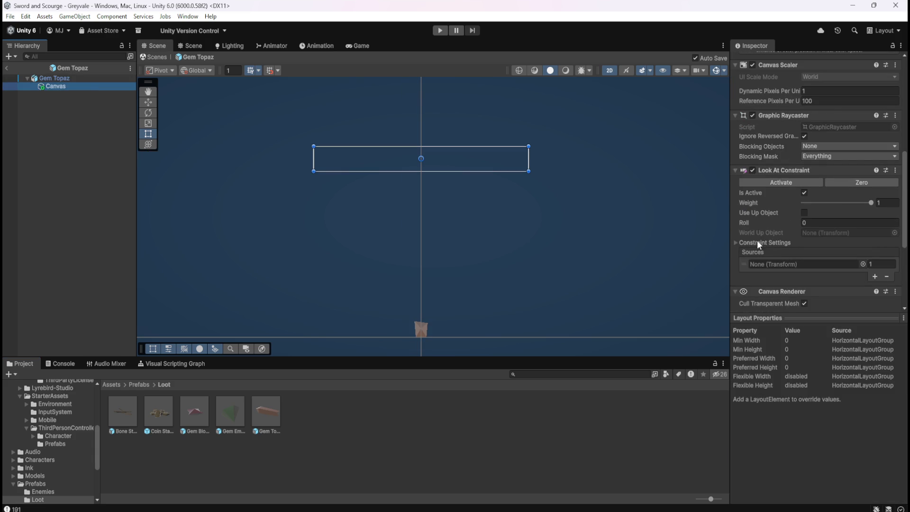
pyautogui.click(741, 243)
pyautogui.click(735, 243)
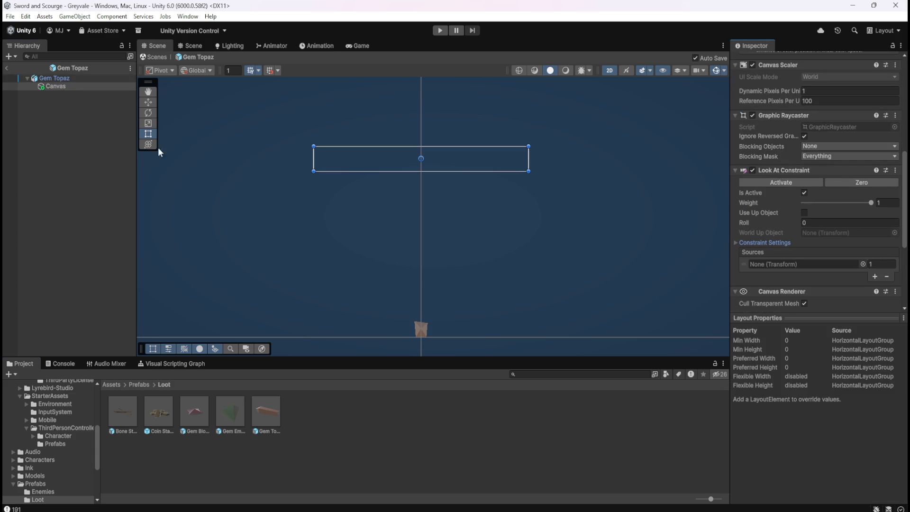
# Add a UI Image named Frame under the Canvas, then delete it.
pyautogui.rightClick(62, 86)
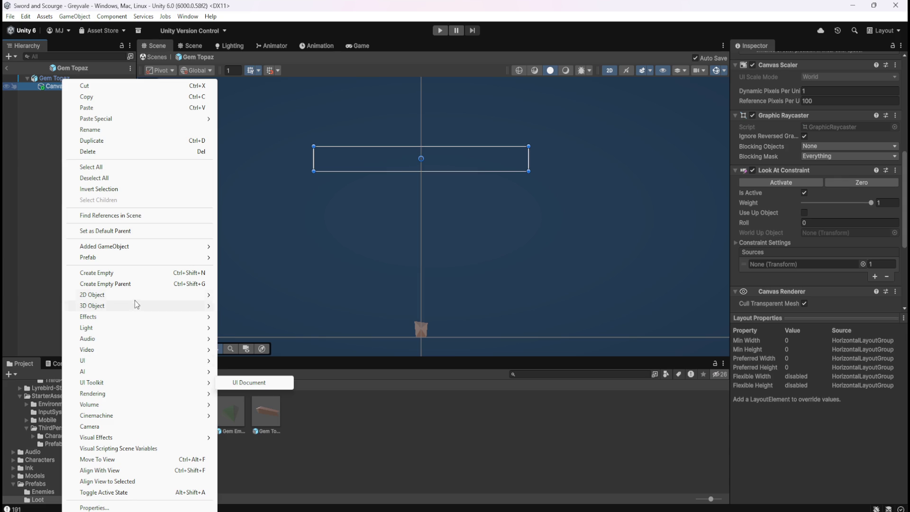
pyautogui.moveTo(143, 365)
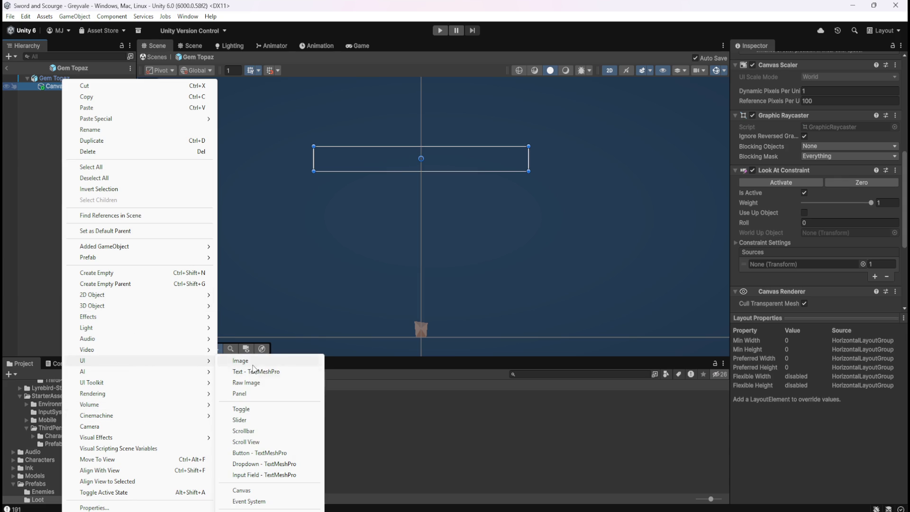
pyautogui.click(254, 363)
pyautogui.write('Frame')
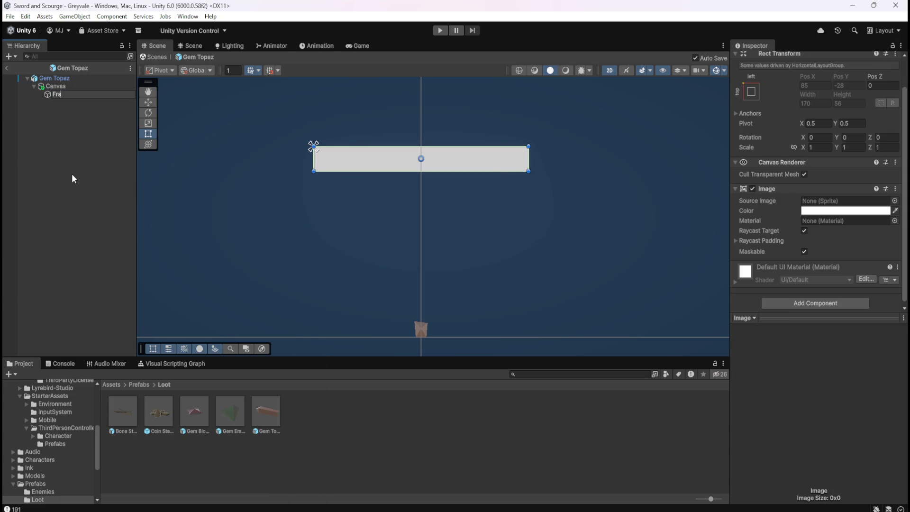
pyautogui.press('Return')
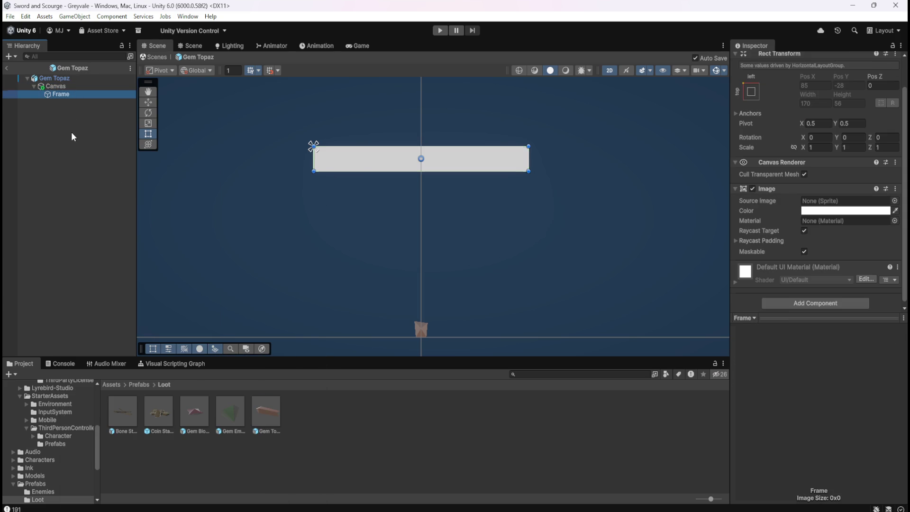
pyautogui.click(69, 98)
pyautogui.press('Delete')
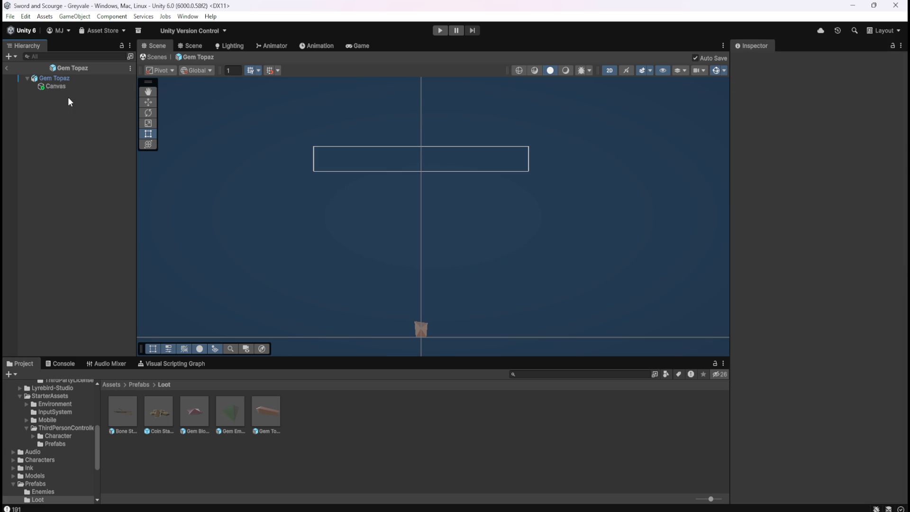
# Set the Canvas Rect Transform width to 160.
pyautogui.click(71, 88)
pyautogui.click(811, 126)
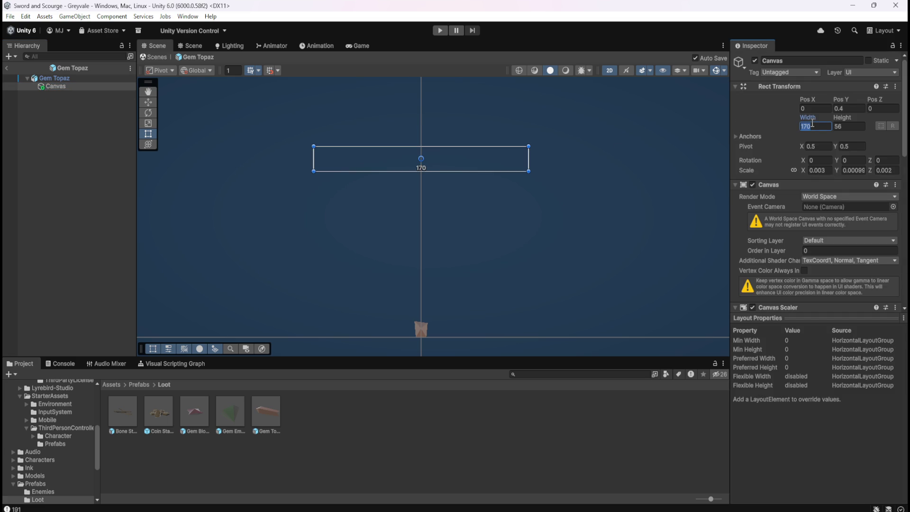
pyautogui.write('165')
pyautogui.press('BackSpace')
pyautogui.write('0')
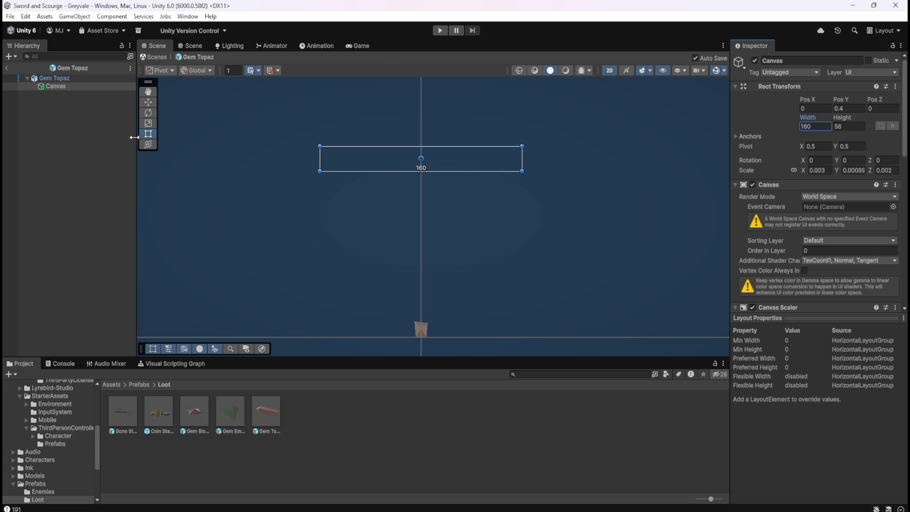
pyautogui.click(39, 114)
# Add a new UI Image under the Canvas named Frame.
pyautogui.click(63, 88)
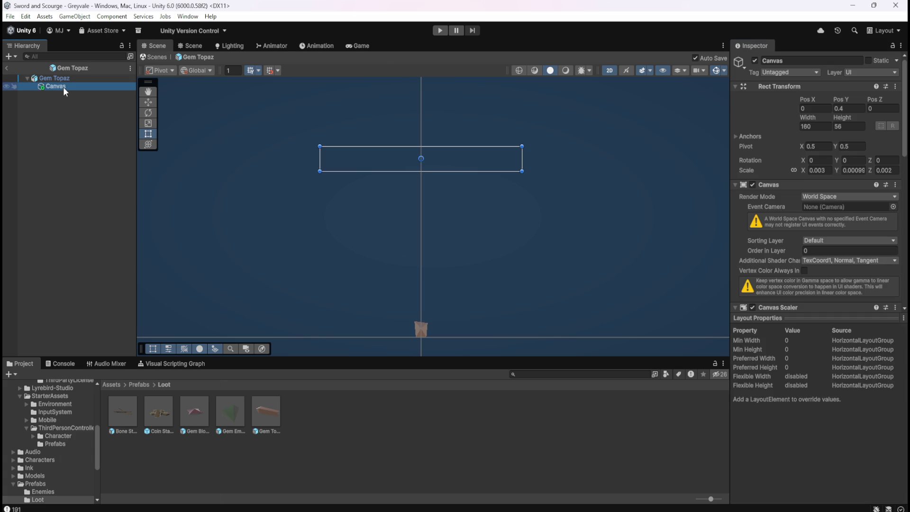
pyautogui.rightClick(63, 87)
pyautogui.moveTo(137, 360)
pyautogui.click(275, 364)
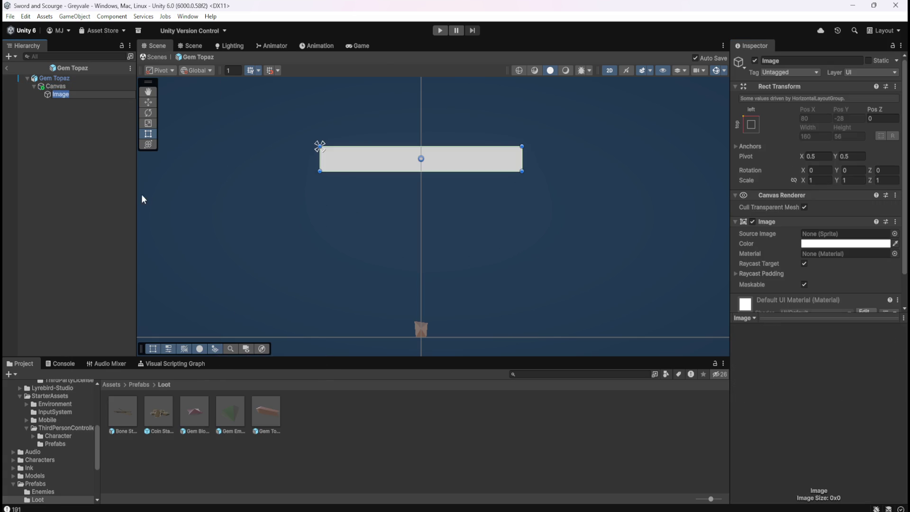
pyautogui.write('Frame')
pyautogui.press('Return')
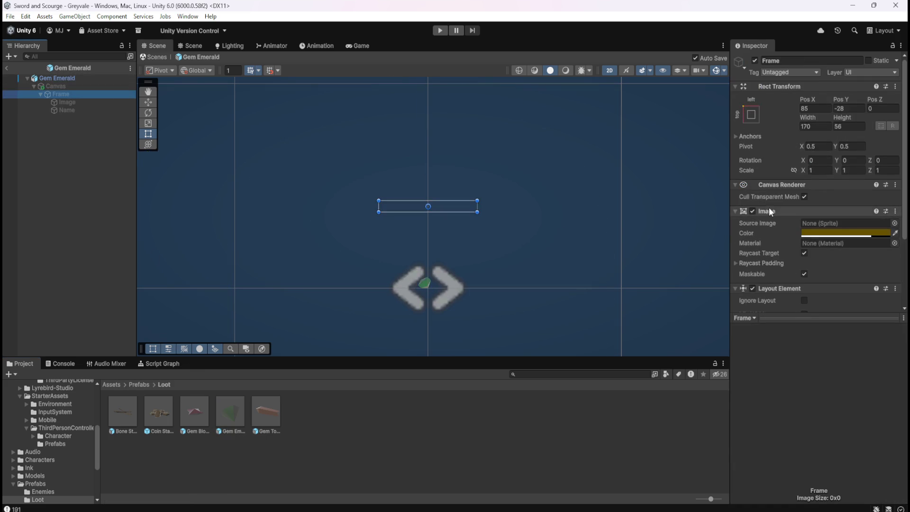
# Read the Emerald frame colour and tint the Gem Topaz Frame 6C5000 at alpha 200.
pyautogui.click(836, 236)
pyautogui.click(881, 440)
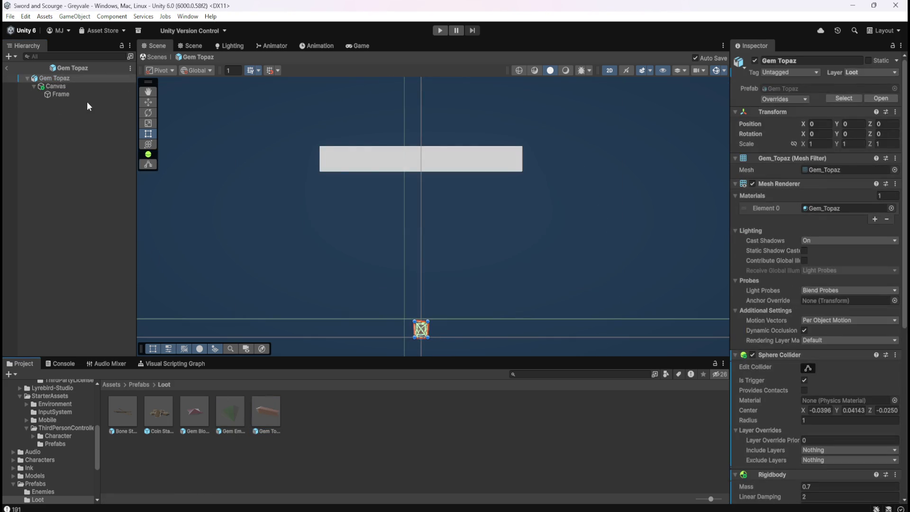
pyautogui.click(90, 95)
pyautogui.click(829, 244)
pyautogui.click(880, 448)
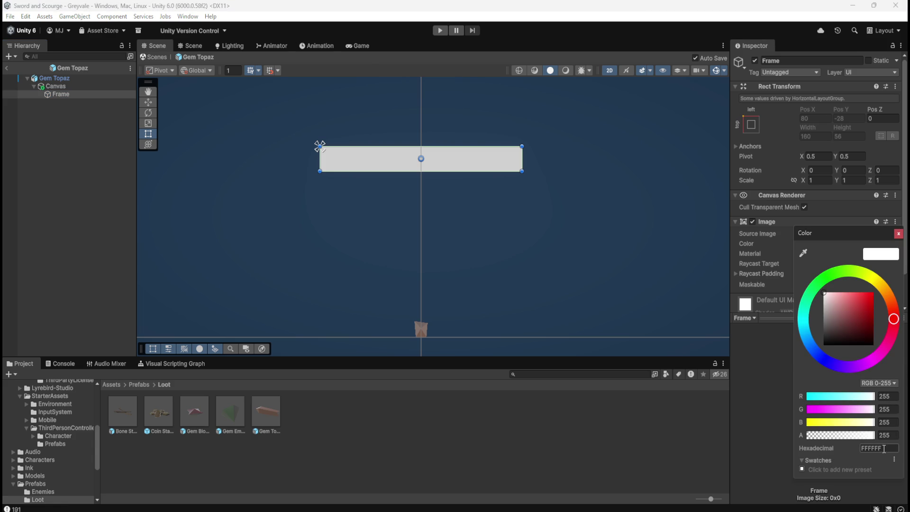
pyautogui.write('6C5000')
pyautogui.click(886, 435)
pyautogui.write('200')
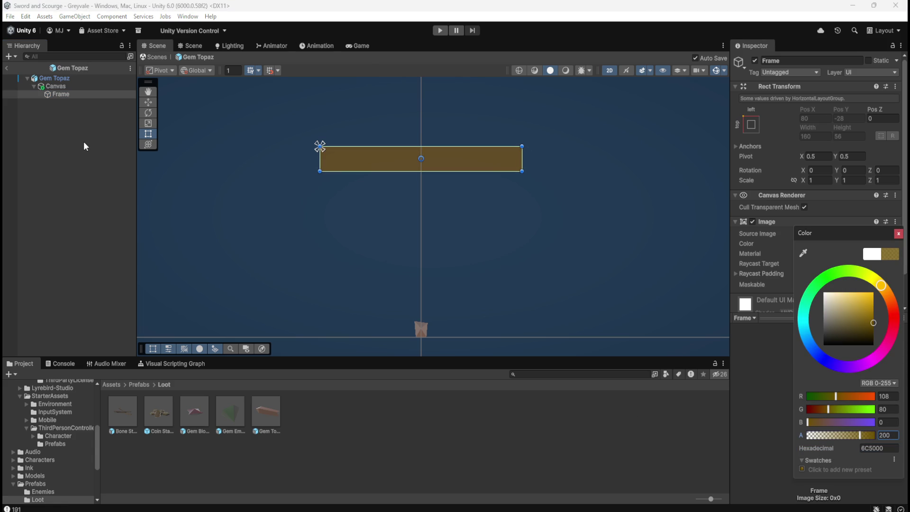
# Compare against the Gem Emerald Frame, then return to the Gem Topaz Frame.
pyautogui.doubleClick(237, 410)
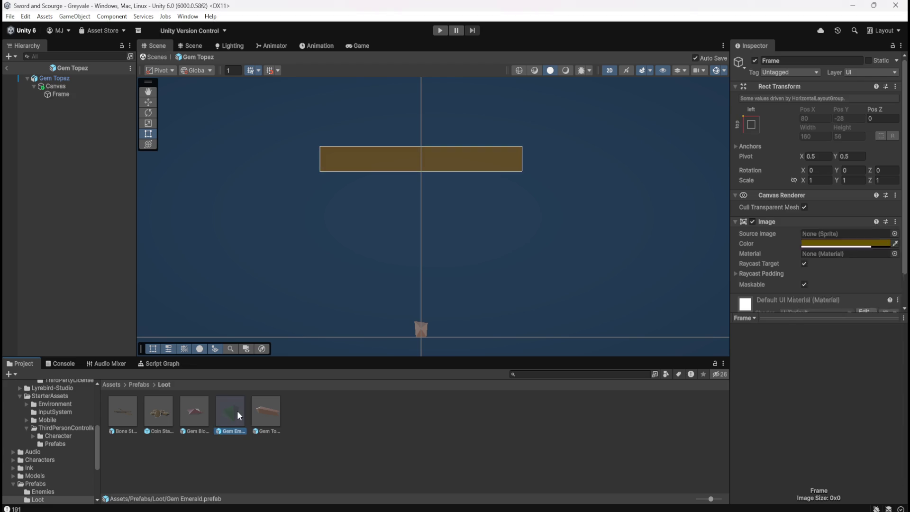
pyautogui.click(75, 95)
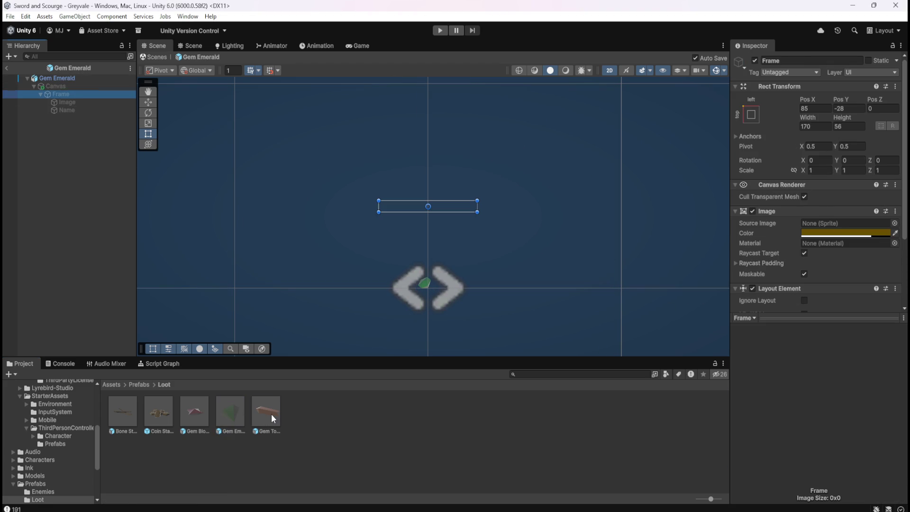
pyautogui.doubleClick(271, 414)
pyautogui.click(66, 94)
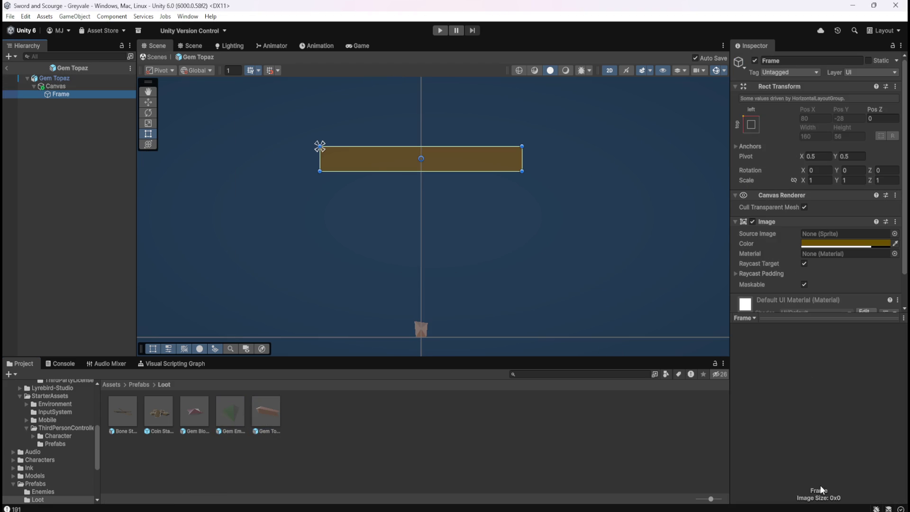
pyautogui.scroll(-2, 856, 301)
pyautogui.click(843, 301)
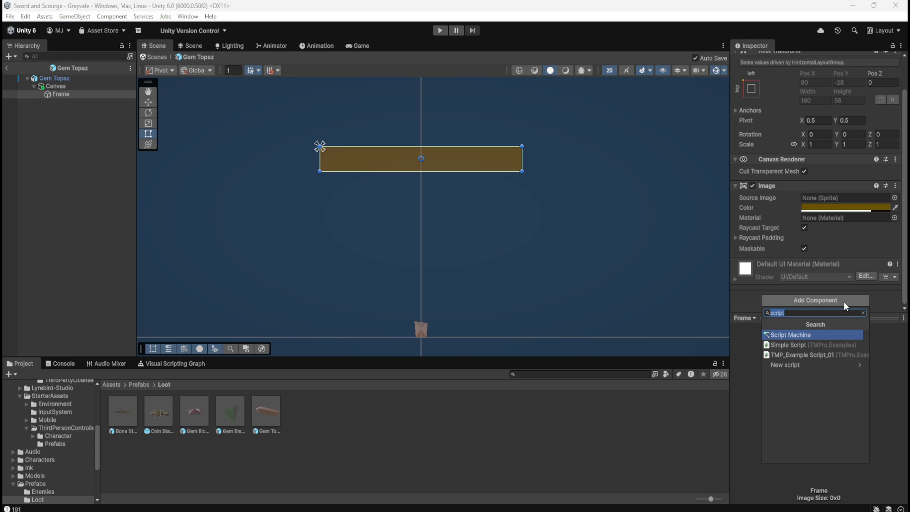
# Add a Layout Element to the Topaz Frame and inspect the Bone Stack Frame.
pyautogui.write('layout')
pyautogui.press('Return')
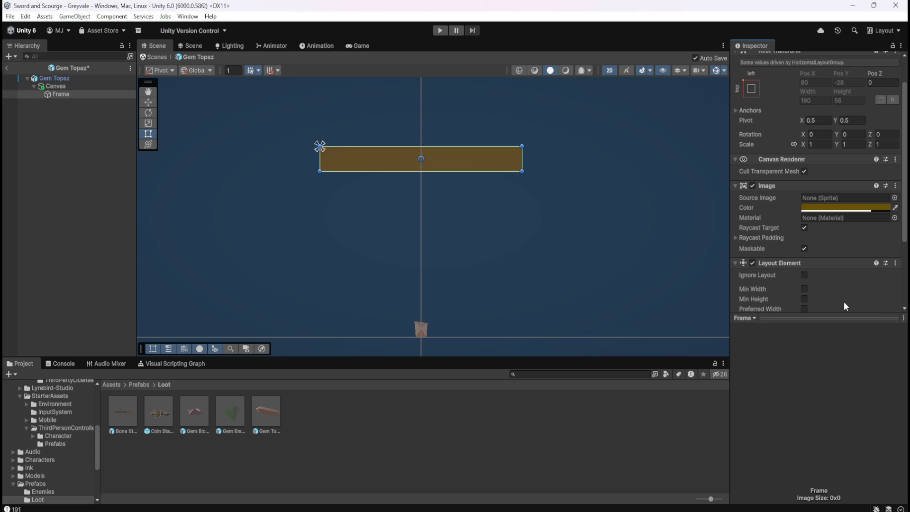
pyautogui.doubleClick(135, 414)
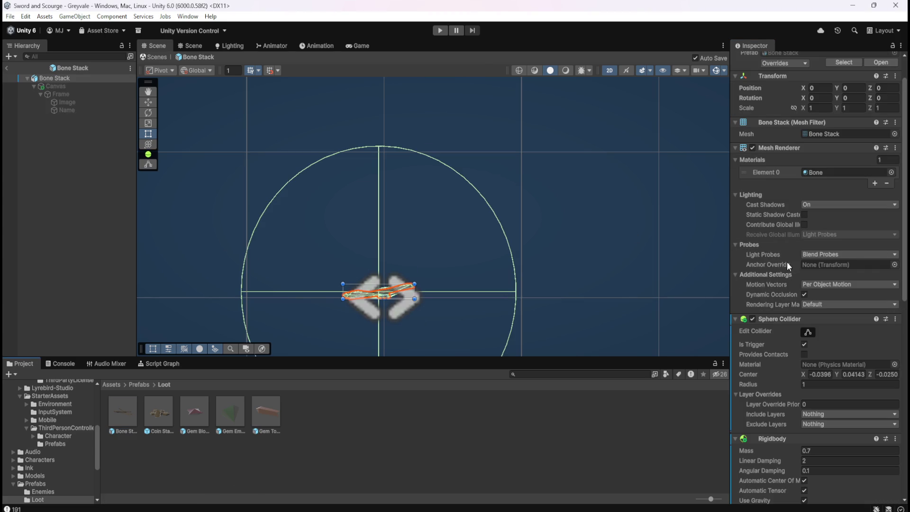
pyautogui.click(93, 88)
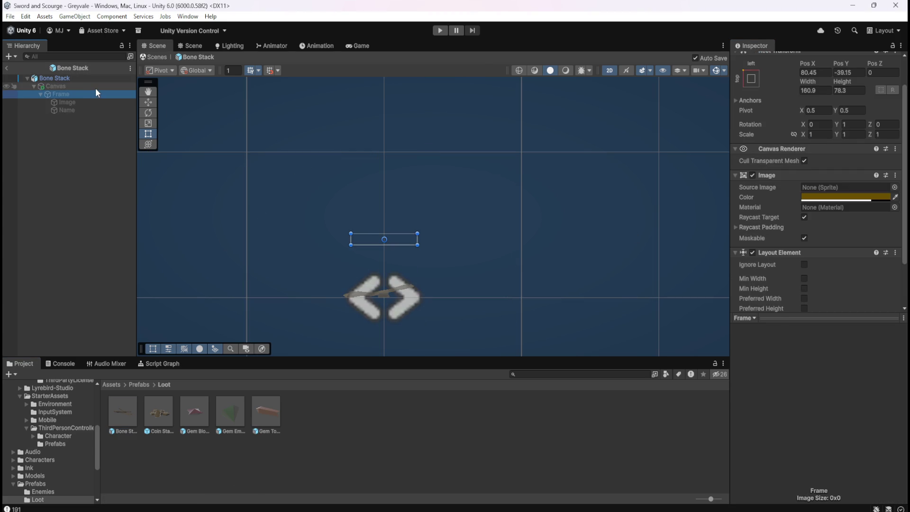
pyautogui.click(92, 94)
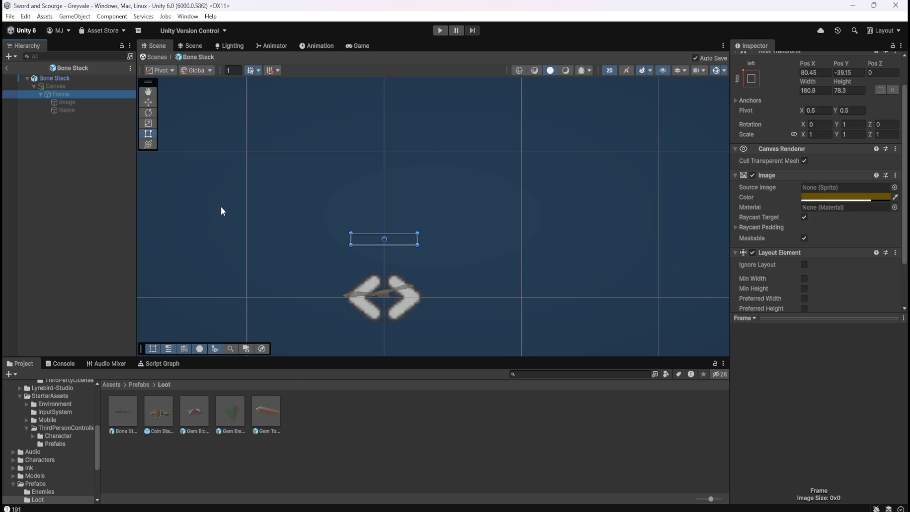
# Check the Gem Blood Ruby Frame, then review the Gem Topaz Frame's components.
pyautogui.doubleClick(197, 409)
pyautogui.click(69, 94)
pyautogui.scroll(-3, 771, 256)
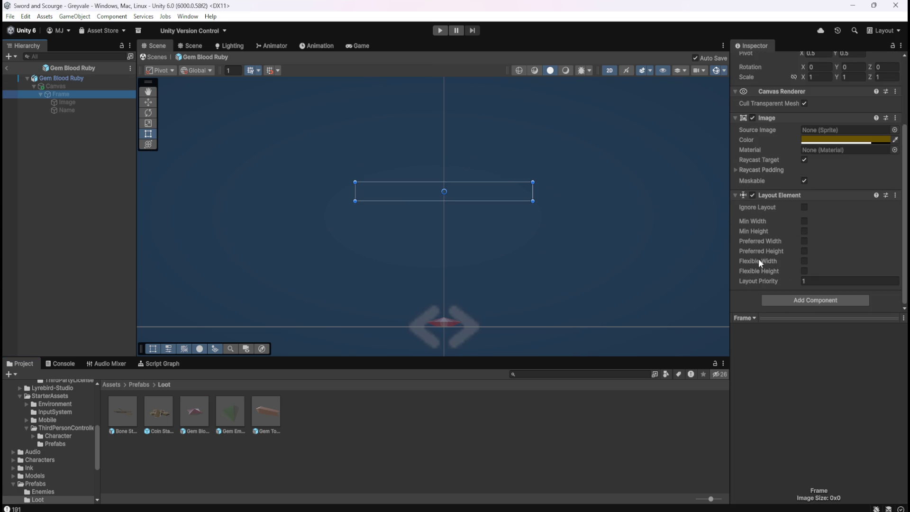
pyautogui.doubleClick(233, 415)
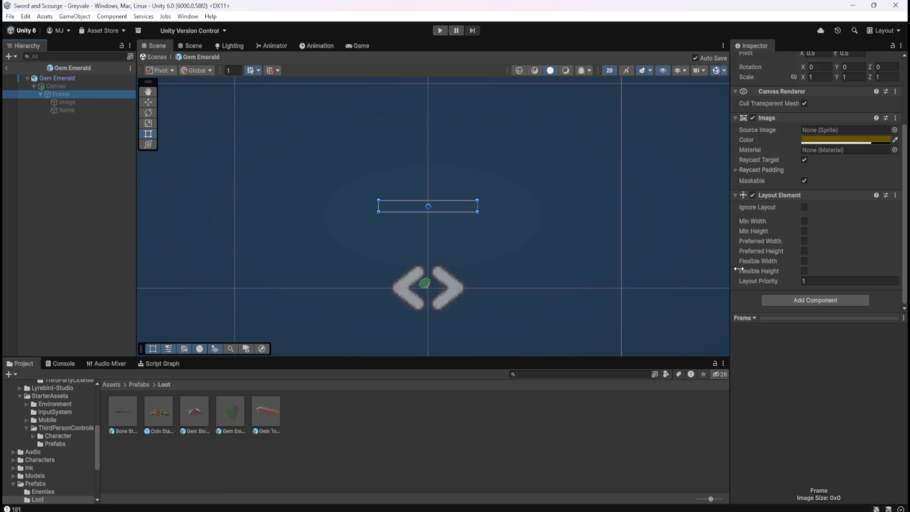
pyautogui.doubleClick(259, 406)
pyautogui.click(79, 94)
pyautogui.scroll(-3, 772, 231)
pyautogui.scroll(-2, 777, 232)
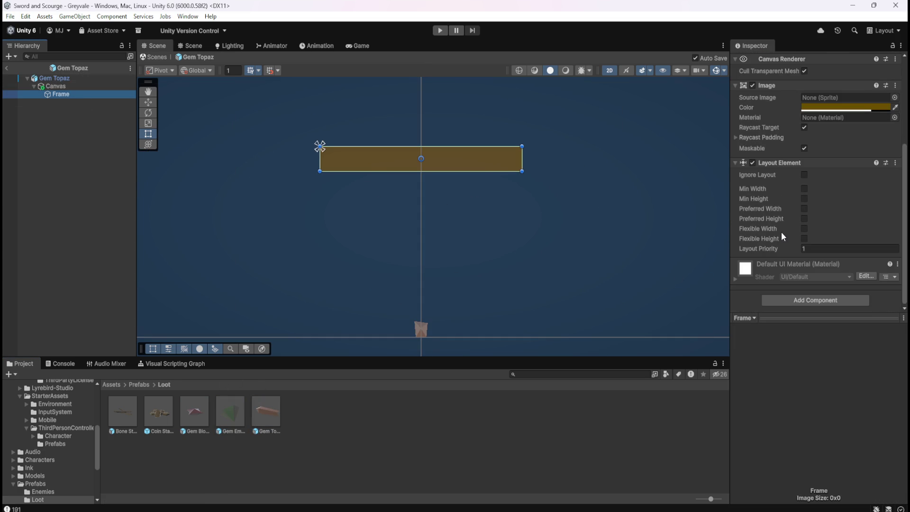
pyautogui.scroll(1, 782, 235)
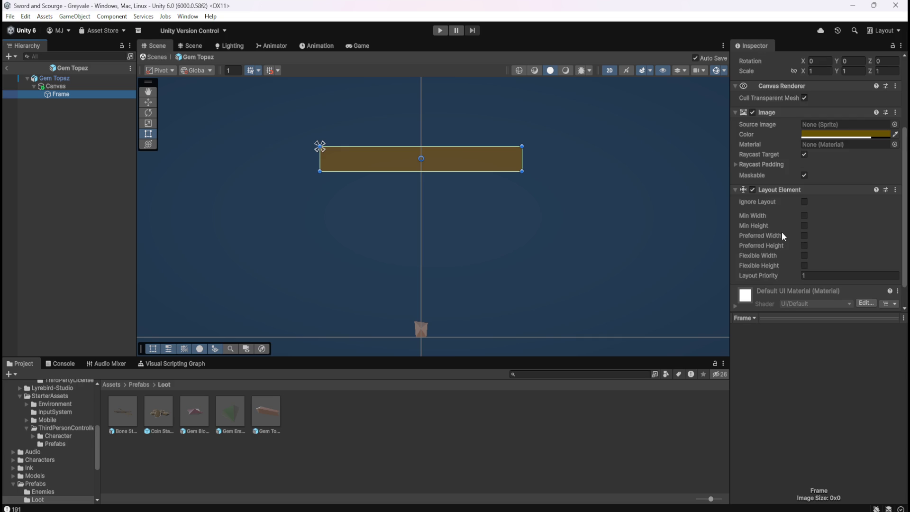
# Compare the Gem Emerald Image child with the Gem Topaz Frame.
pyautogui.doubleClick(241, 415)
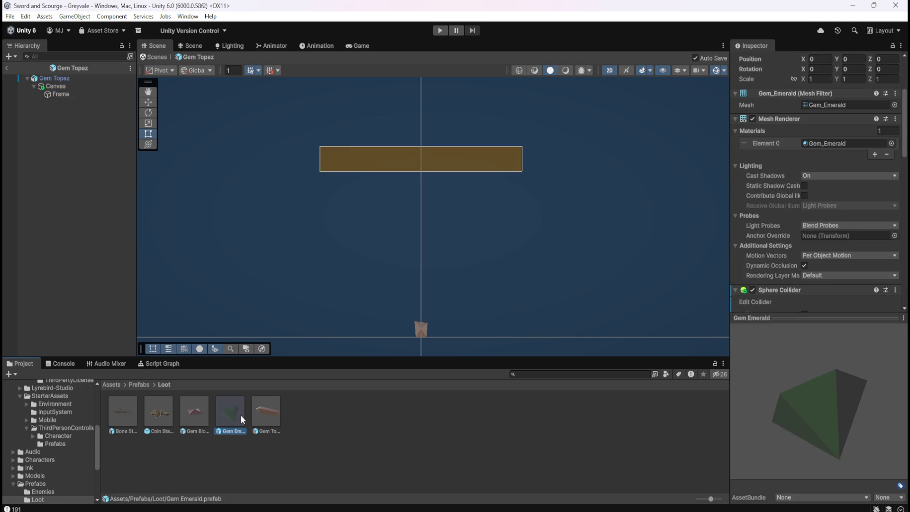
pyautogui.click(74, 101)
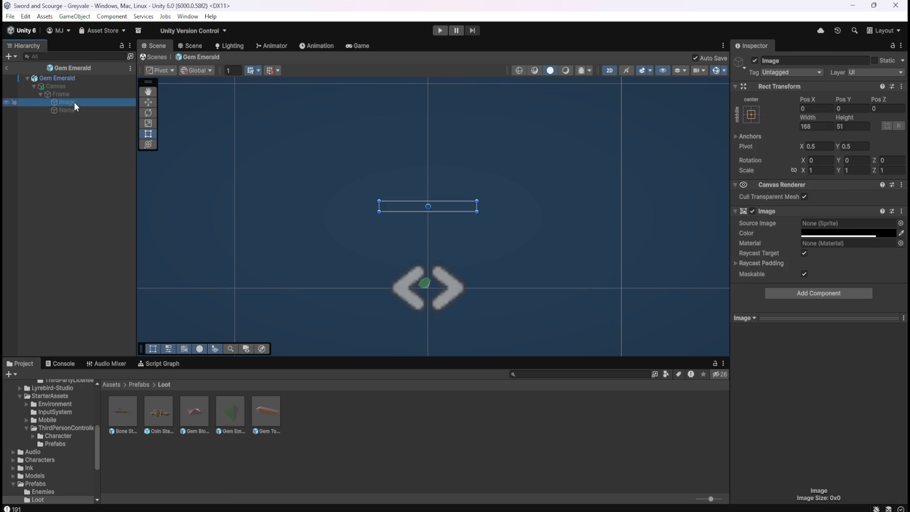
pyautogui.doubleClick(265, 410)
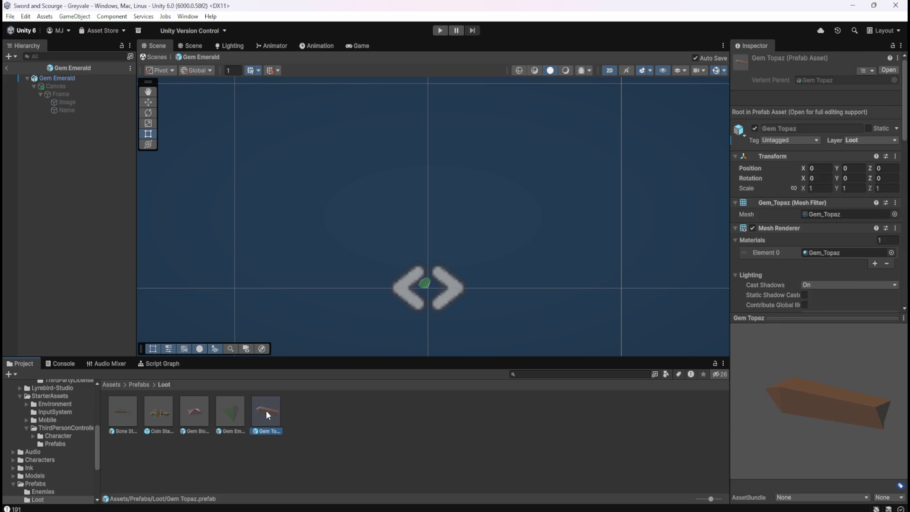
pyautogui.click(56, 93)
# Add an Image inside the Frame and color it black (000000) with alpha 200.
pyautogui.rightClick(61, 94)
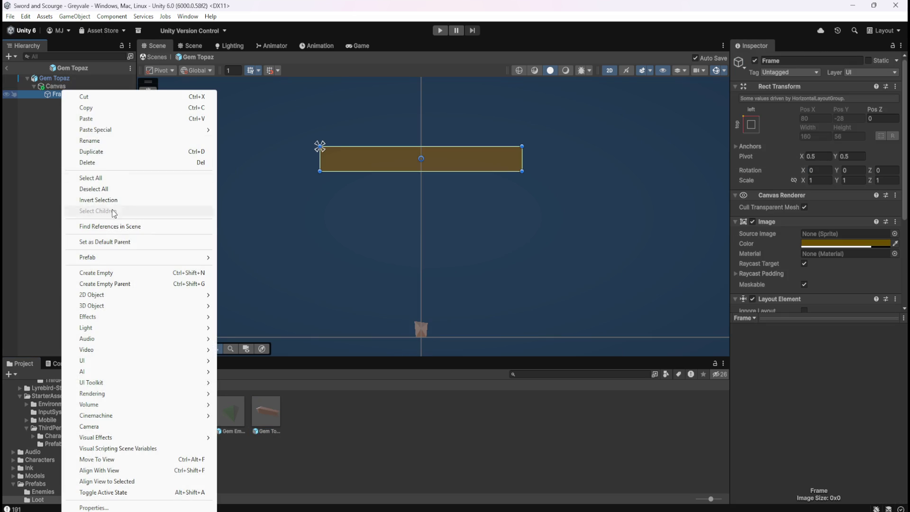
pyautogui.moveTo(121, 361)
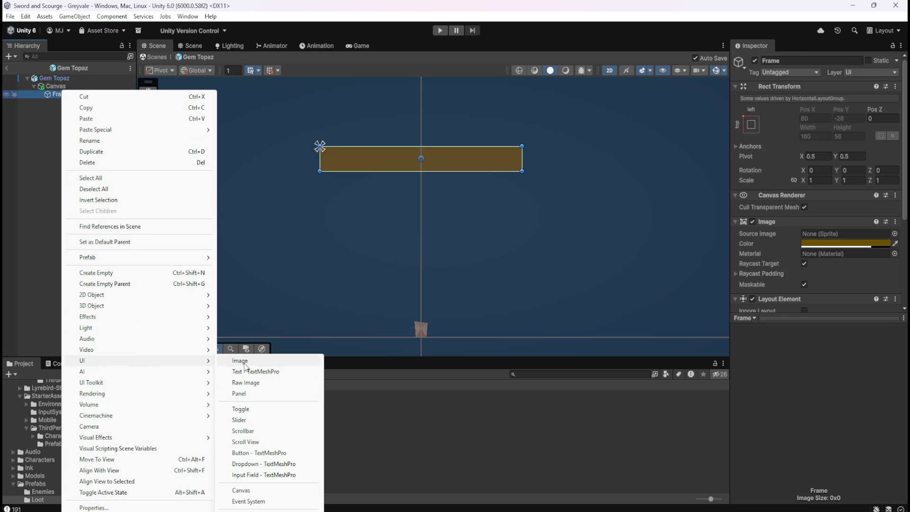
pyautogui.click(247, 364)
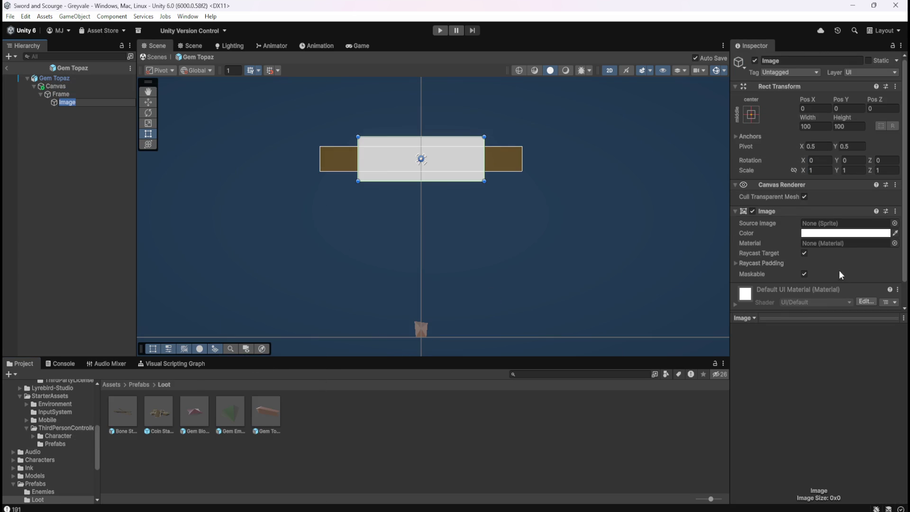
pyautogui.scroll(-2, 822, 255)
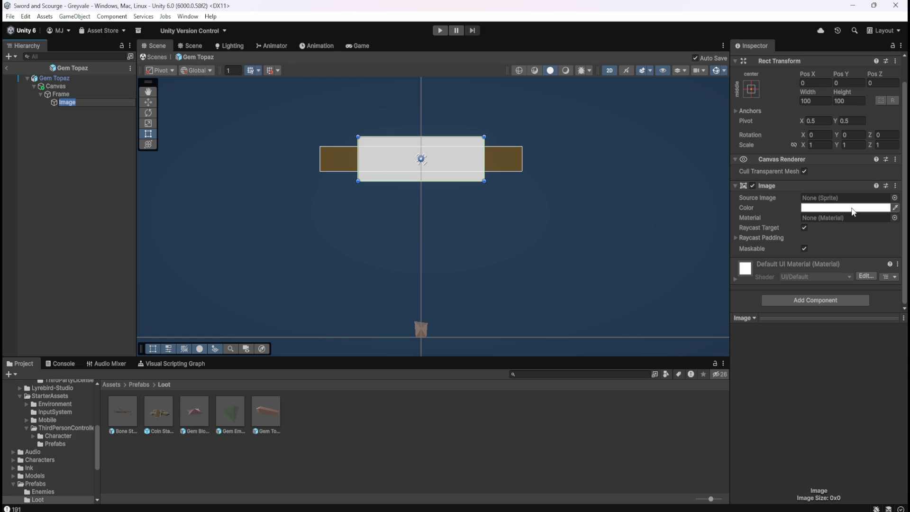
pyautogui.moveTo(229, 406); pyautogui.dragTo(66, 108)
pyautogui.click(845, 233)
pyautogui.click(881, 438)
pyautogui.click(881, 438)
pyautogui.doubleClick(260, 416)
pyautogui.click(86, 101)
pyautogui.click(846, 233)
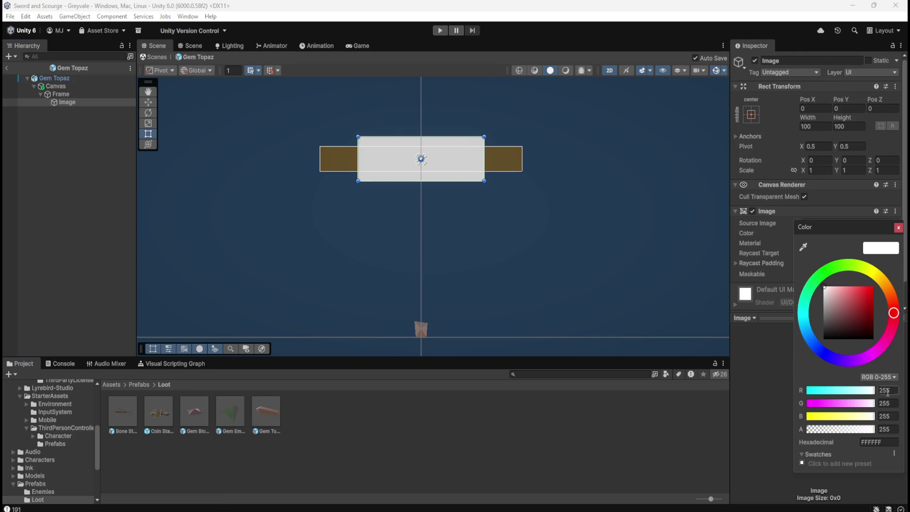
pyautogui.click(879, 441)
pyautogui.write('000000')
pyautogui.click(890, 430)
pyautogui.write('200')
pyautogui.scroll(10, 406, 141)
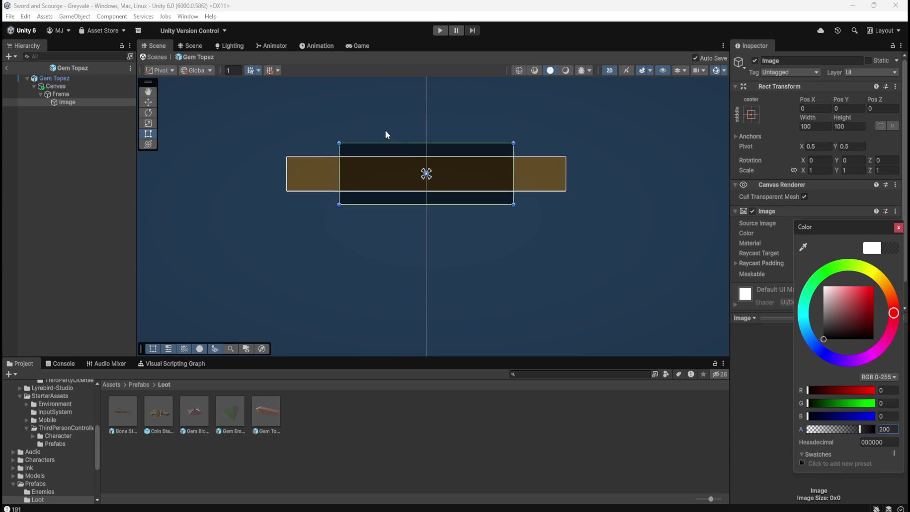
pyautogui.scroll(1, 407, 142)
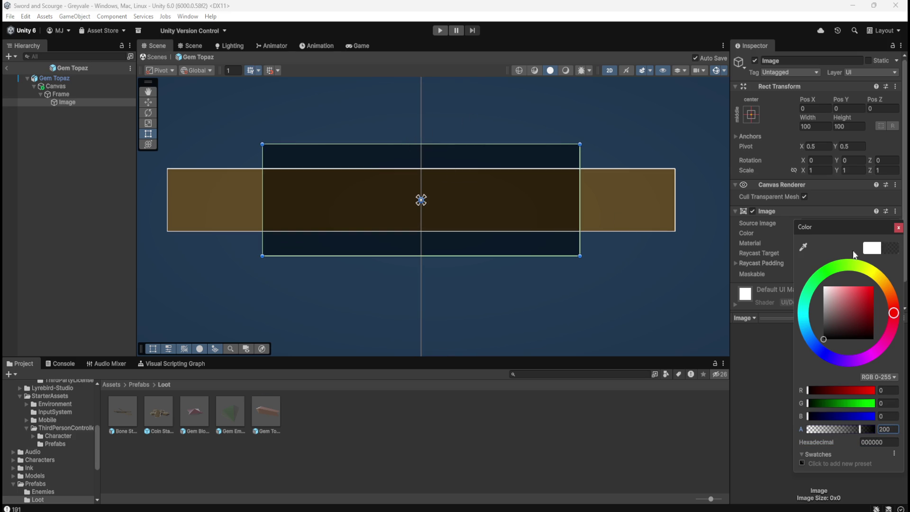
pyautogui.click(897, 228)
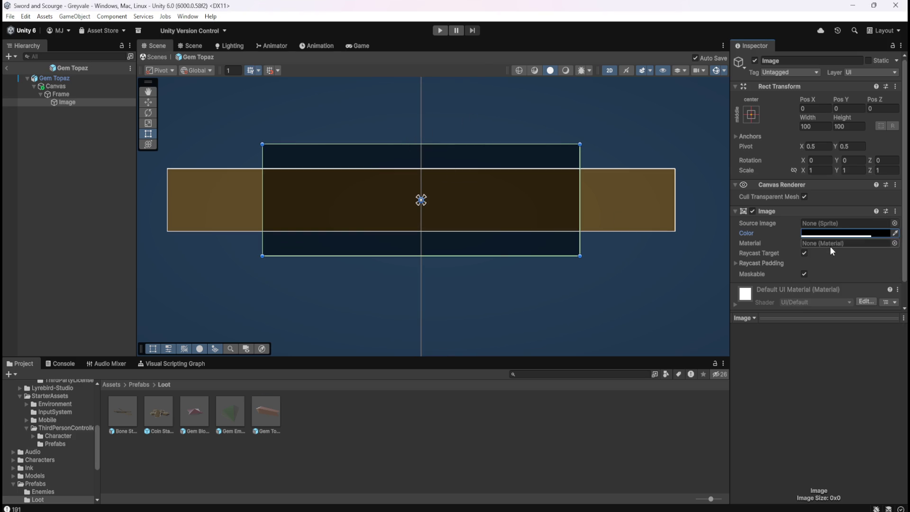
# Size the image to width 158 and height 50 so it fills the label.
pyautogui.moveTo(814, 117); pyautogui.dragTo(885, 141)
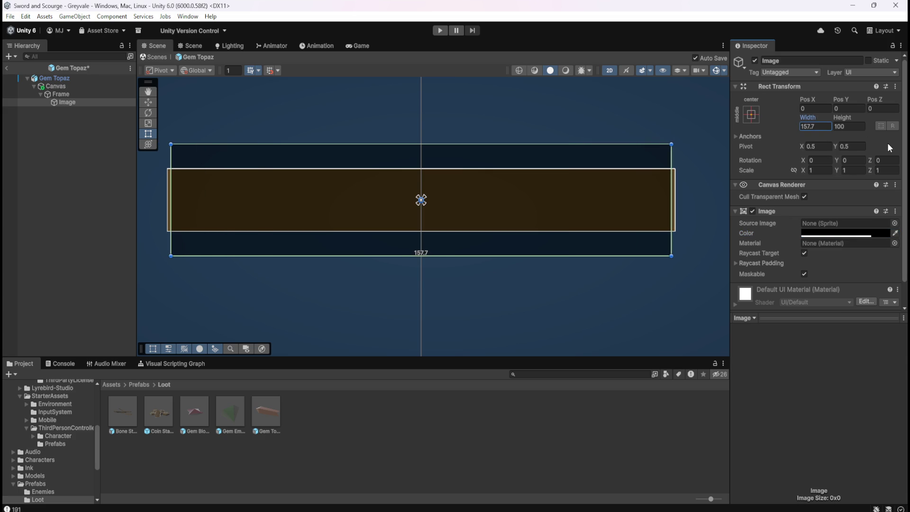
pyautogui.click(828, 125)
pyautogui.write('158')
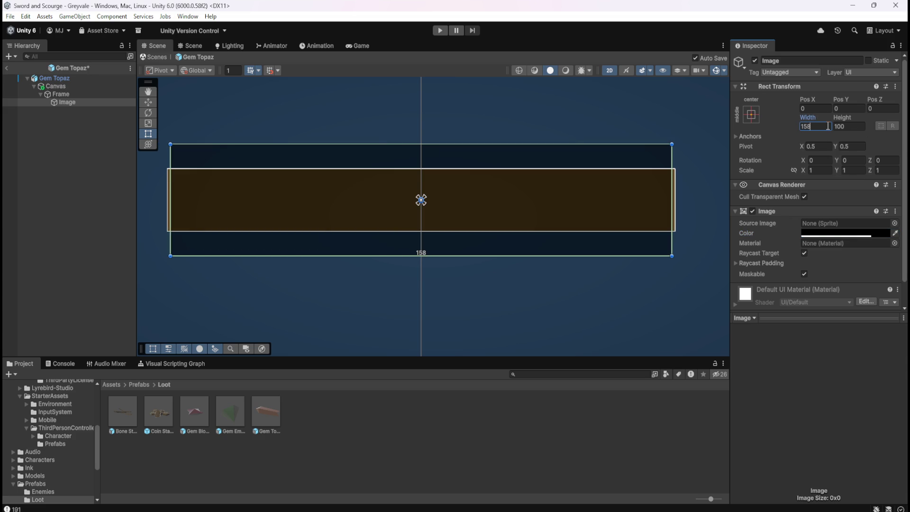
pyautogui.press('BackSpace')
pyautogui.write('7')
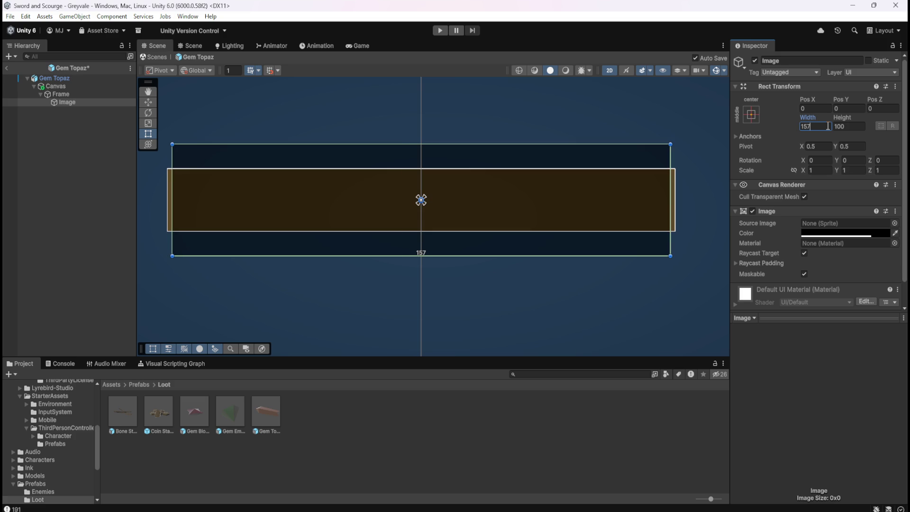
pyautogui.press('BackSpace')
pyautogui.write('8')
pyautogui.moveTo(844, 121)
pyautogui.mouseDown()
pyautogui.moveTo(857, 120)
pyautogui.moveTo(774, 125)
pyautogui.mouseUp()
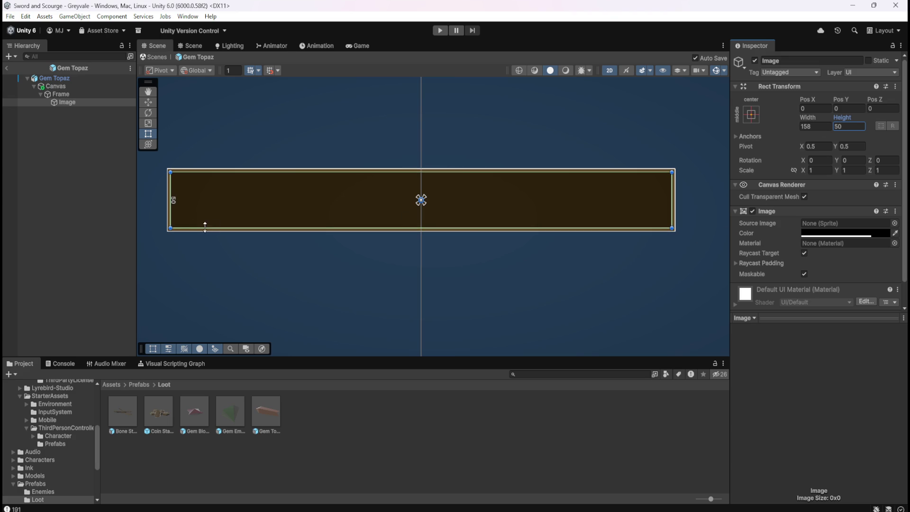
pyautogui.click(96, 224)
pyautogui.scroll(-2, 416, 237)
pyautogui.scroll(1, 251, 216)
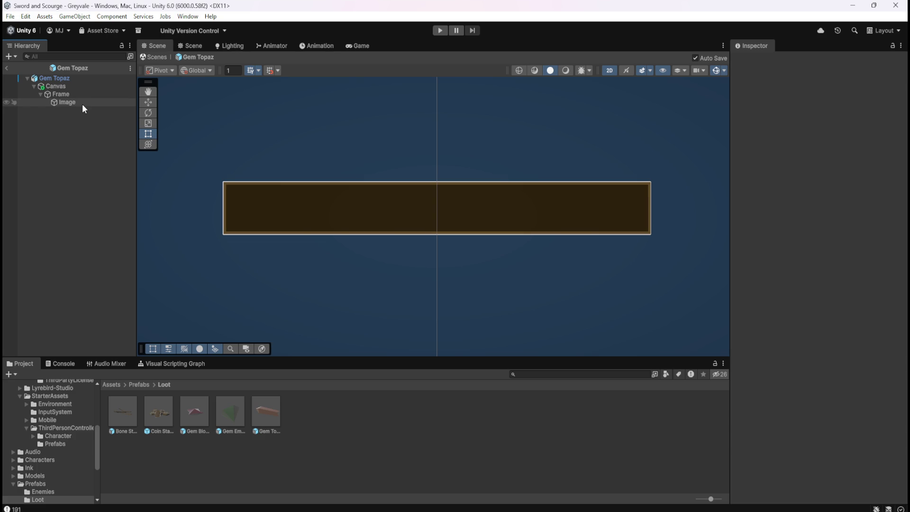
# Check Gem Emerald's Name text, then add a TextMeshPro text called Name under Topaz's Frame.
pyautogui.doubleClick(225, 413)
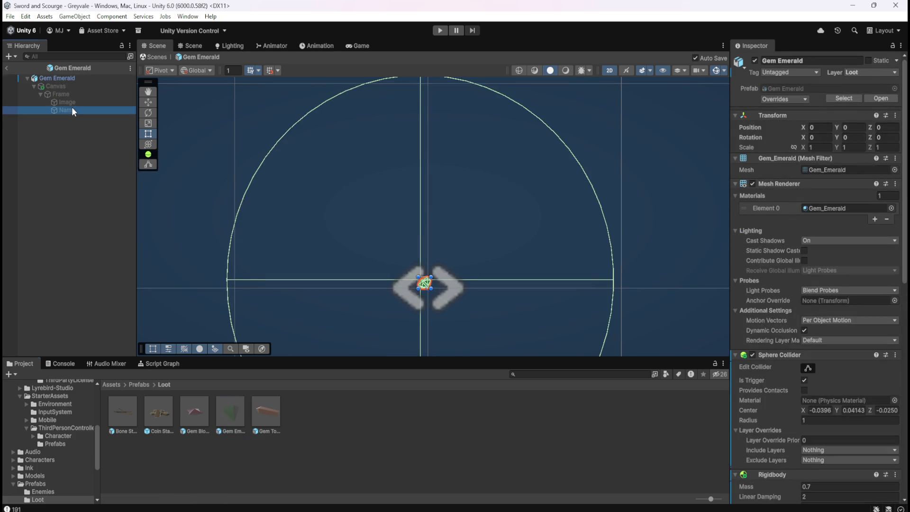
pyautogui.click(72, 109)
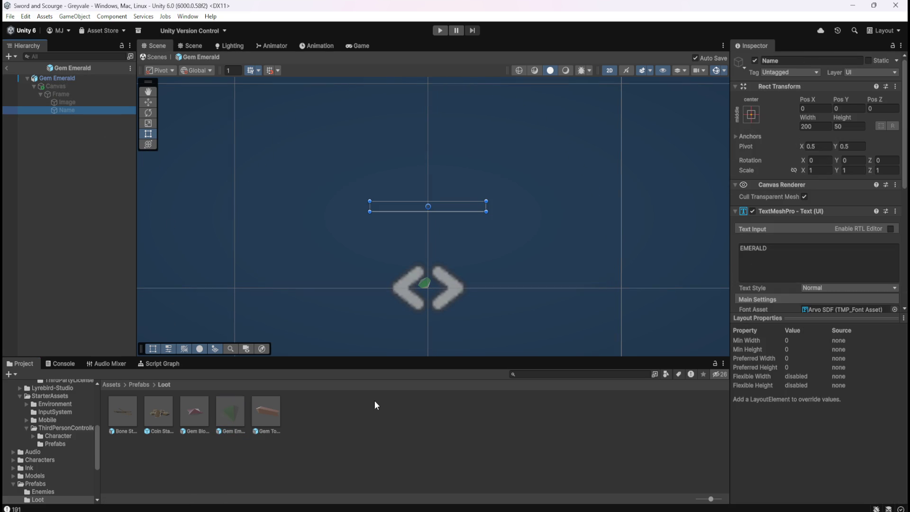
pyautogui.doubleClick(266, 411)
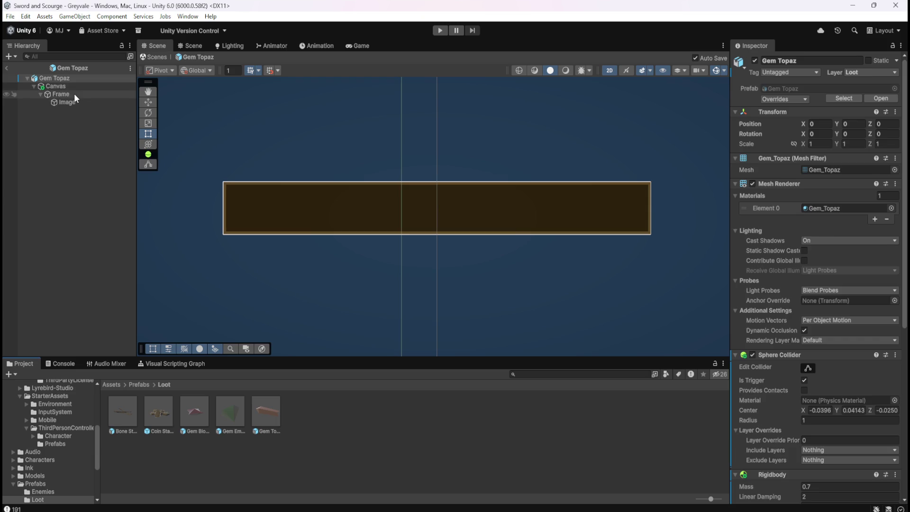
pyautogui.click(69, 94)
pyautogui.rightClick(70, 95)
pyautogui.moveTo(121, 360)
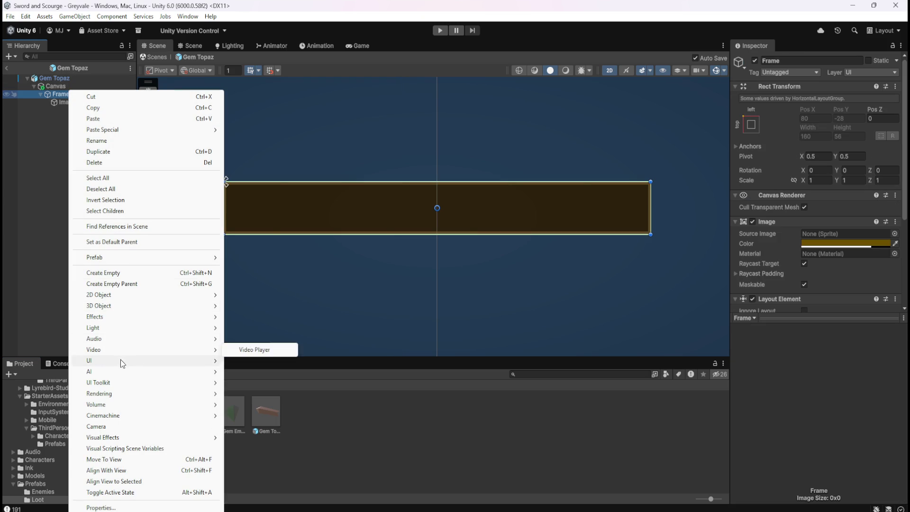
pyautogui.click(251, 373)
pyautogui.write('Name')
pyautogui.press('Return')
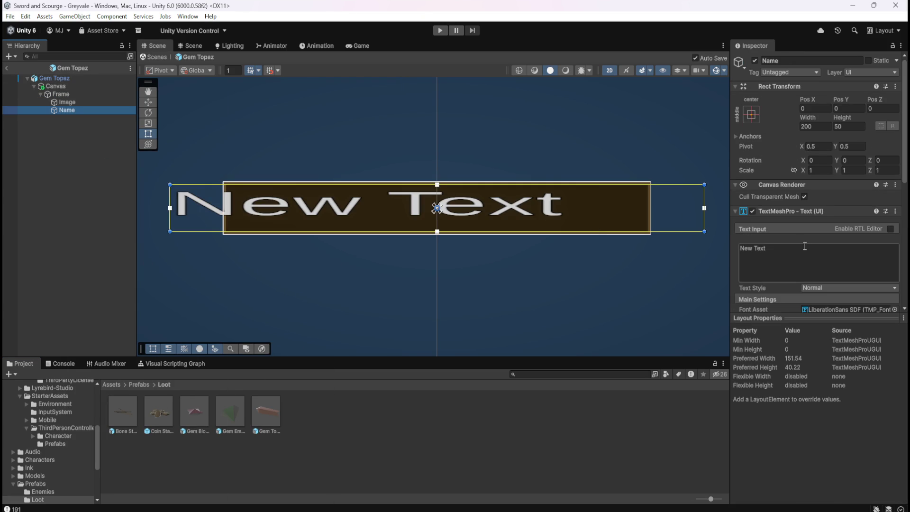
# Center-align the Name text, set it to TOPAZ, and use the Arvo SDF font.
pyautogui.scroll(-5, 804, 259)
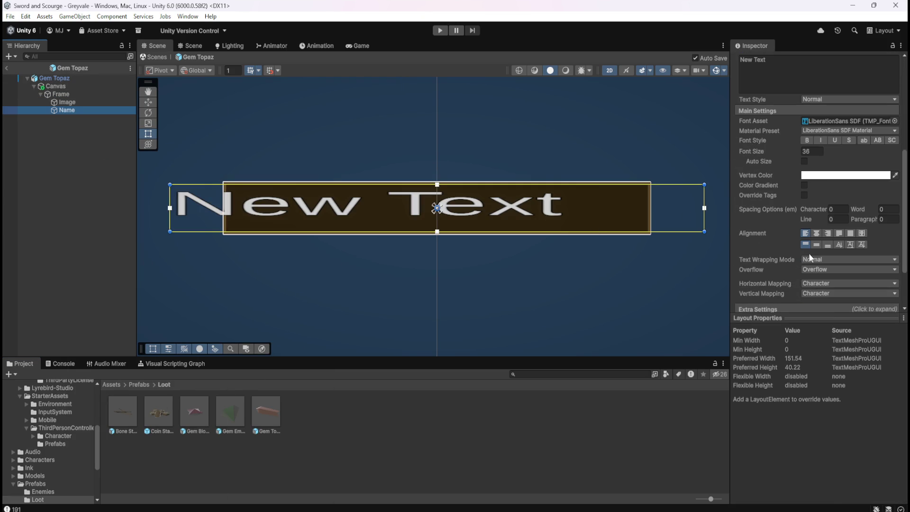
pyautogui.click(816, 234)
pyautogui.scroll(3, 766, 200)
pyautogui.click(780, 176)
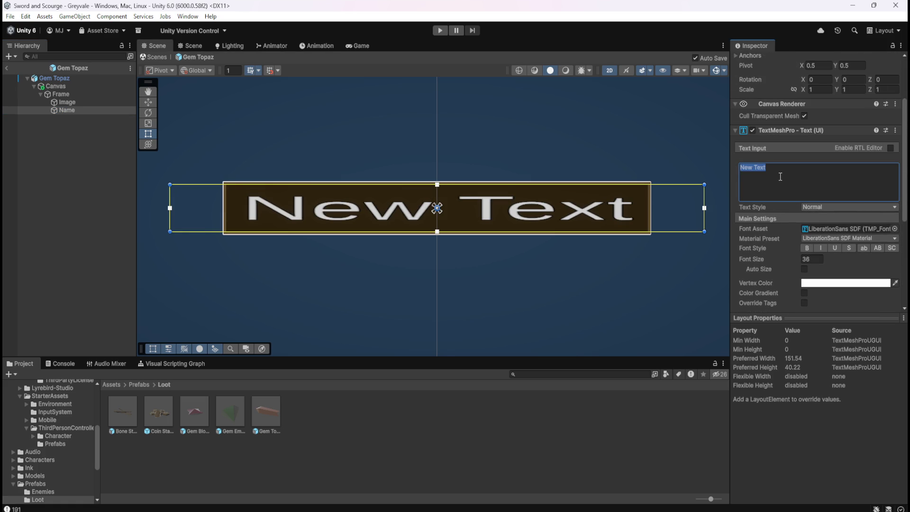
pyautogui.write('Topaz')
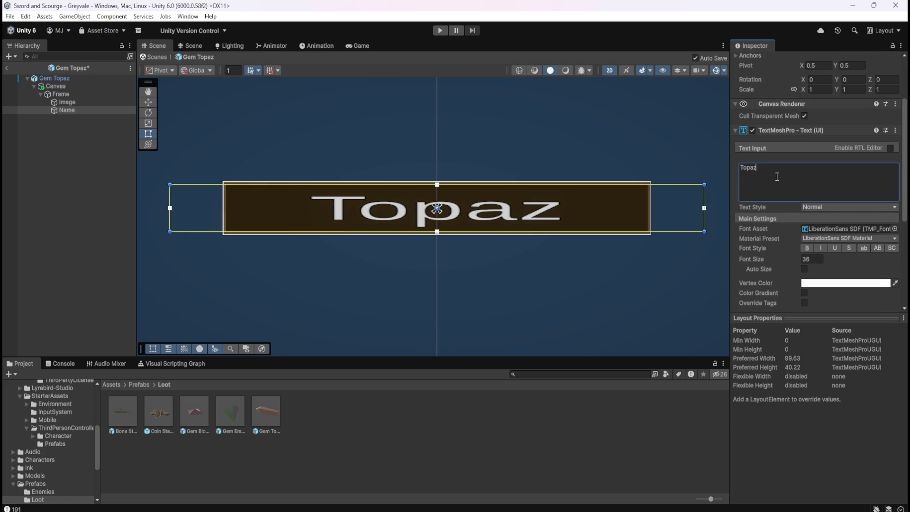
pyautogui.hotkey('ctrl', 'a')
pyautogui.write('TOPAZ')
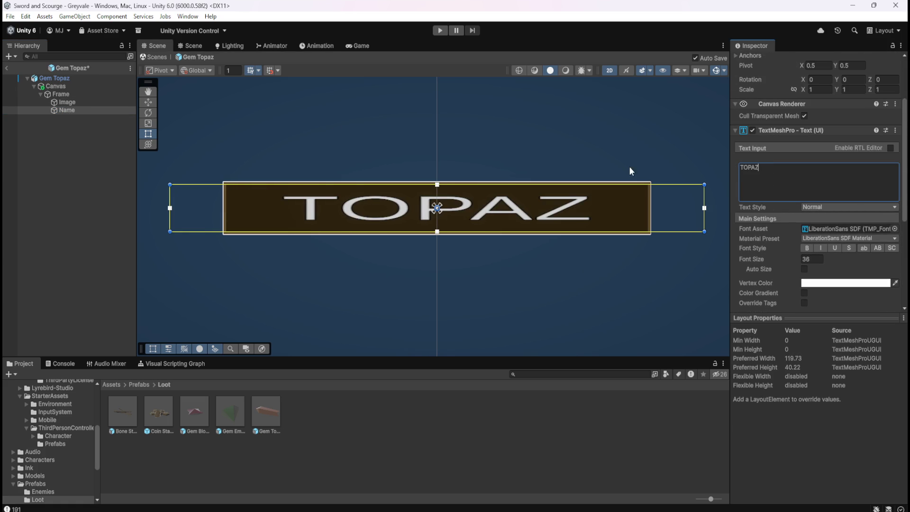
pyautogui.click(895, 228)
pyautogui.write('ar')
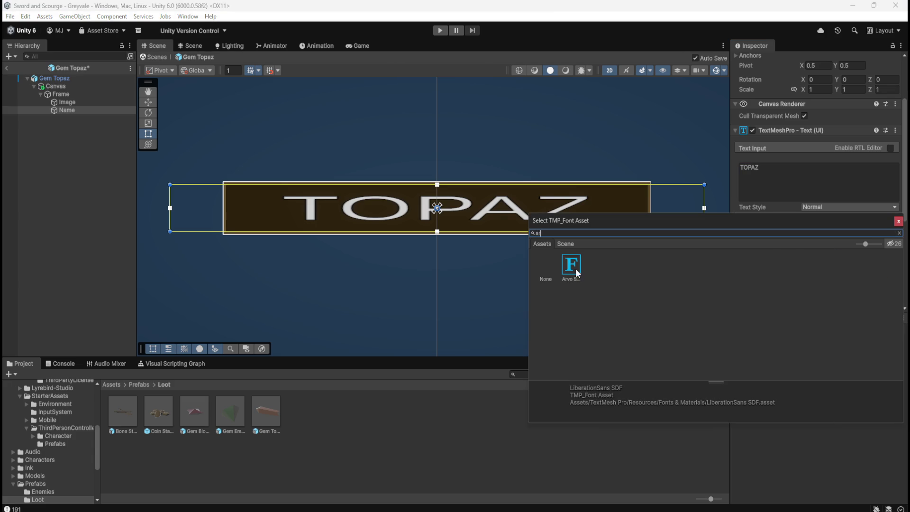
pyautogui.click(574, 270)
pyautogui.click(66, 213)
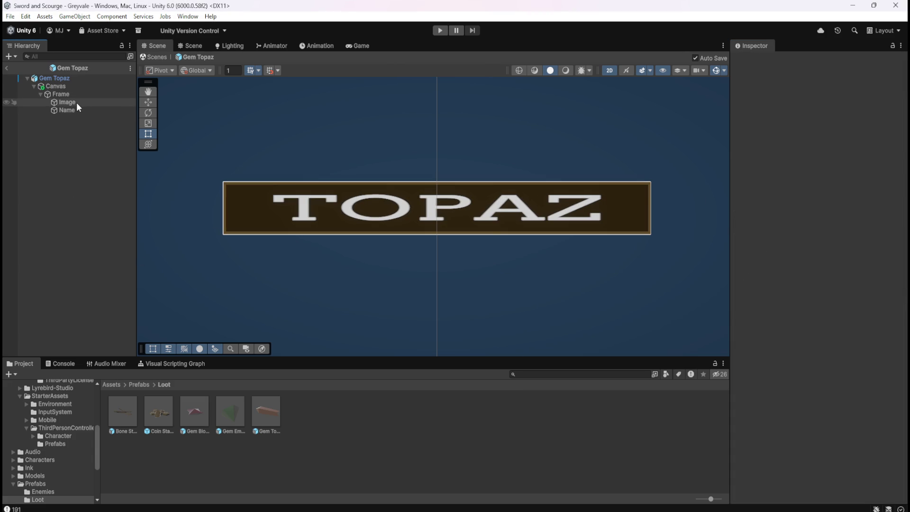
# Drag the Name text box's left and right edges to fit inside the label.
pyautogui.click(77, 103)
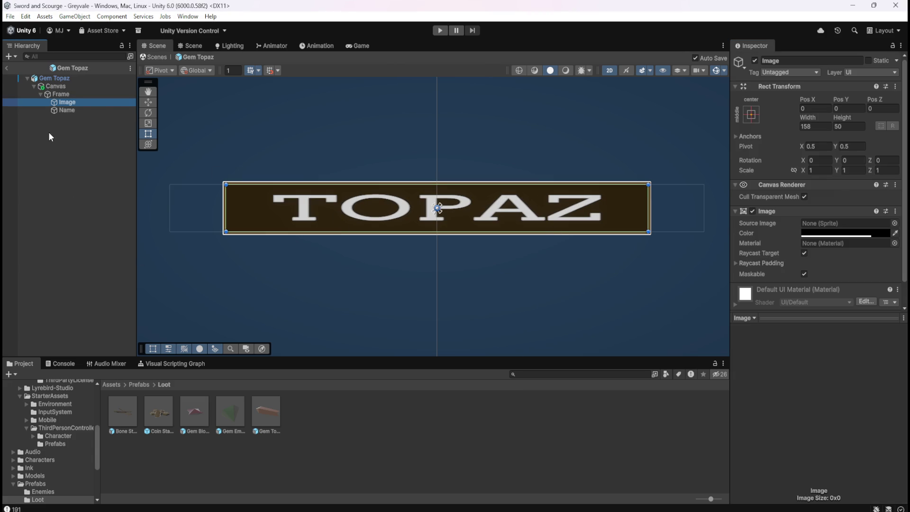
pyautogui.click(74, 113)
pyautogui.moveTo(704, 208); pyautogui.dragTo(647, 212)
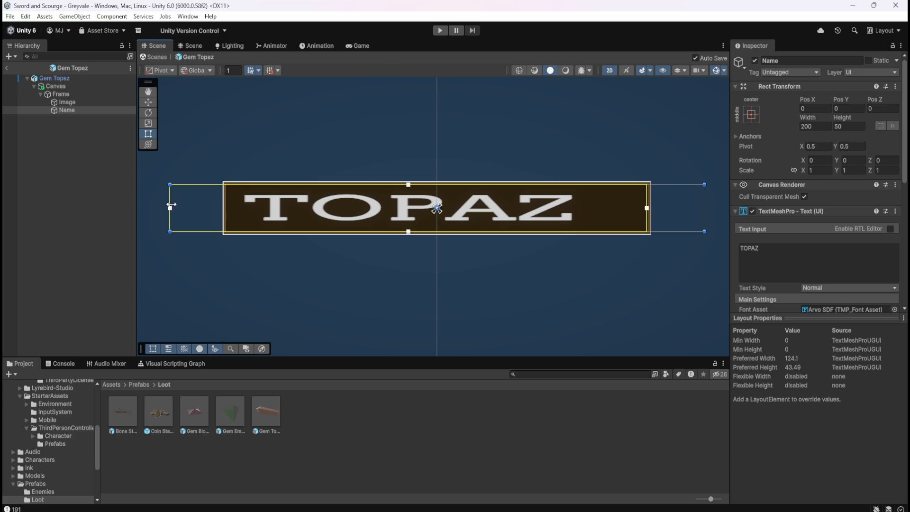
pyautogui.moveTo(170, 210); pyautogui.dragTo(227, 211)
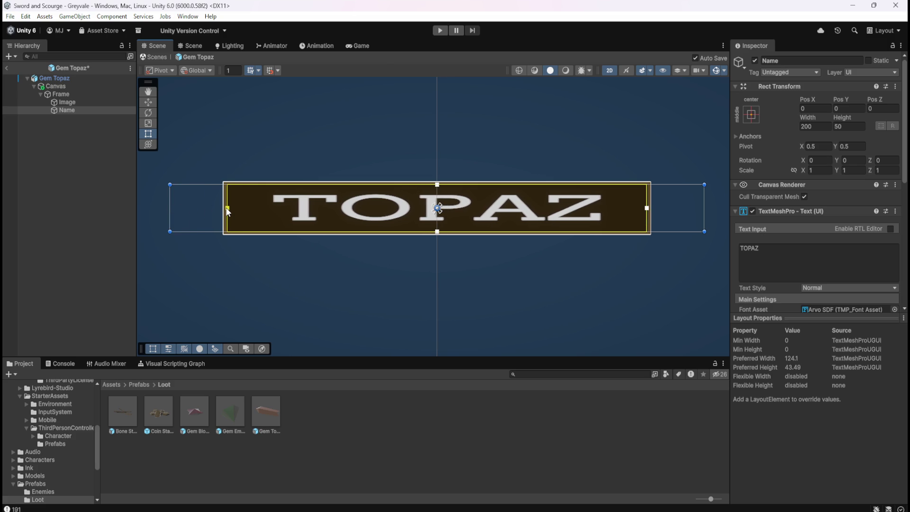
pyautogui.click(123, 294)
pyautogui.scroll(-3, 331, 219)
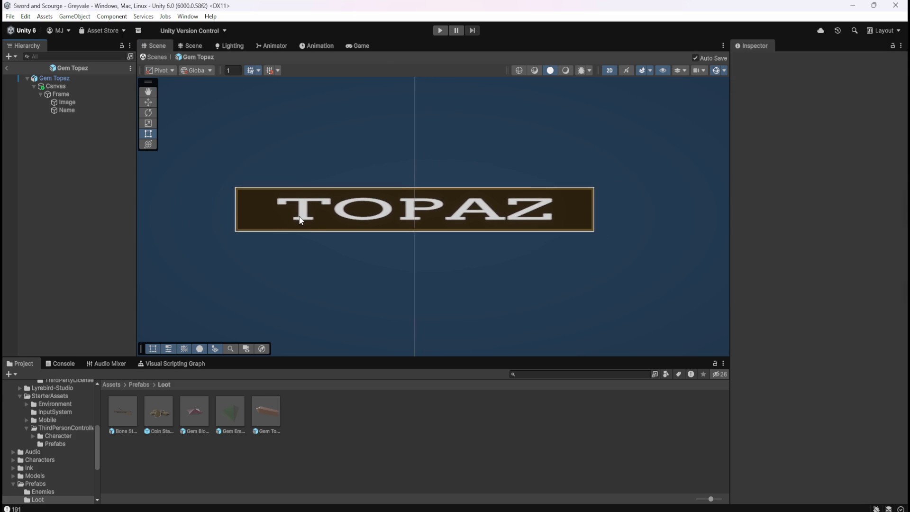
pyautogui.scroll(-3, 414, 220)
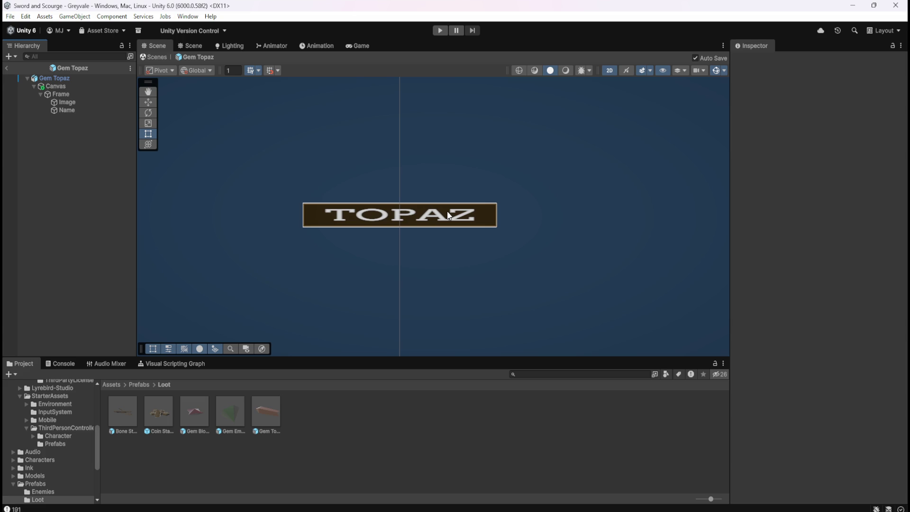
pyautogui.doubleClick(237, 405)
pyautogui.click(64, 110)
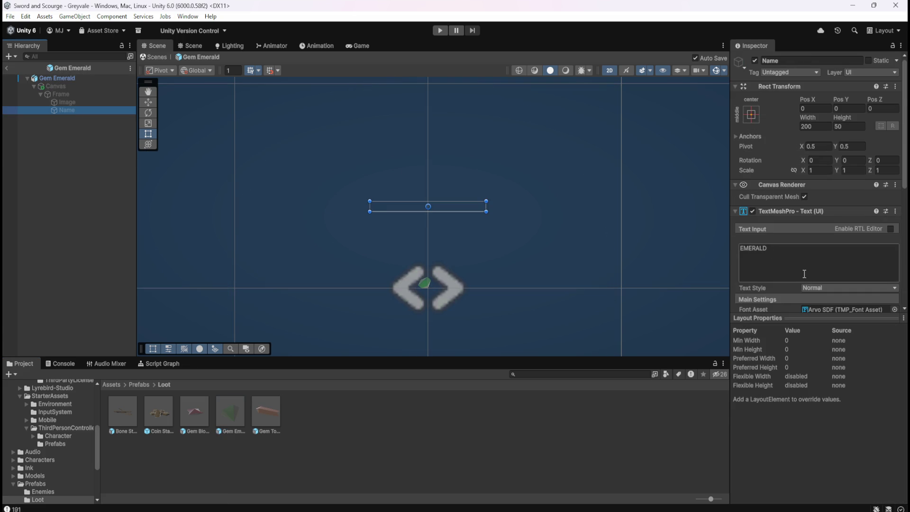
pyautogui.scroll(-6, 802, 273)
pyautogui.click(851, 214)
pyautogui.click(881, 420)
pyautogui.click(266, 411)
pyautogui.doubleClick(266, 409)
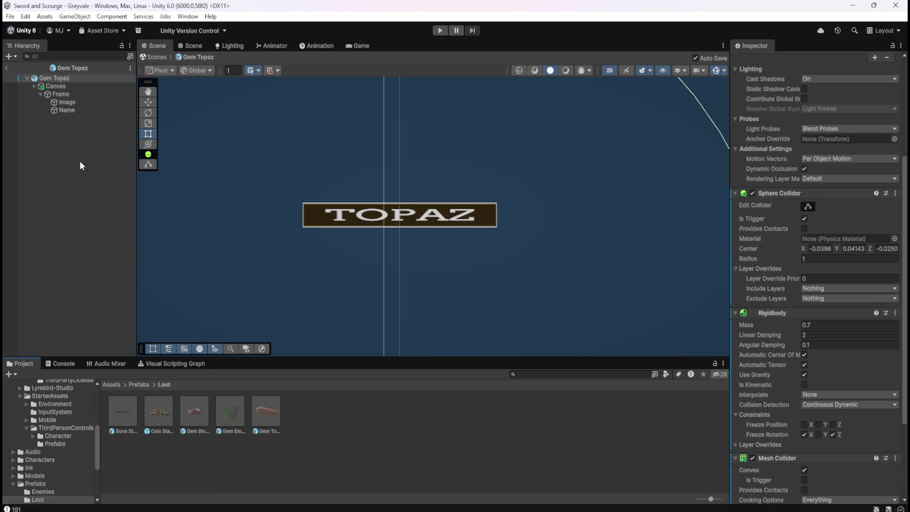
pyautogui.click(71, 110)
pyautogui.click(858, 202)
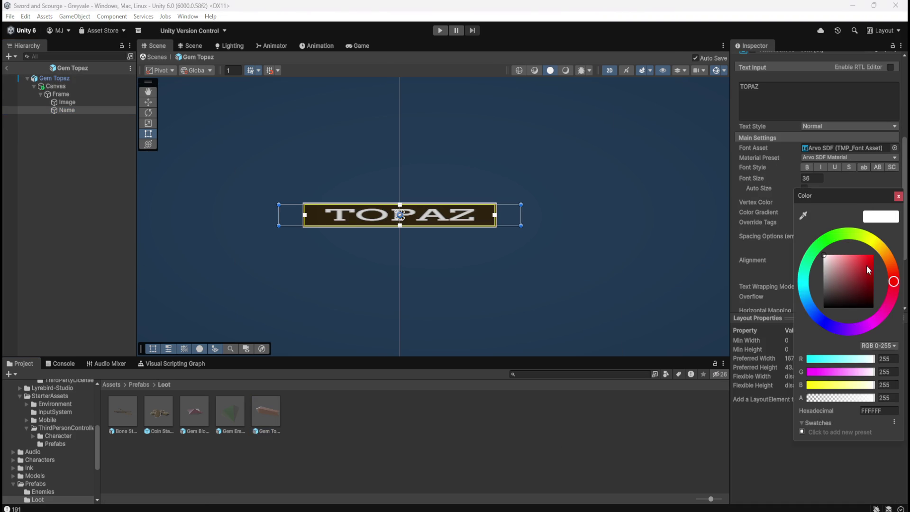
pyautogui.click(892, 411)
pyautogui.write('00FFF8')
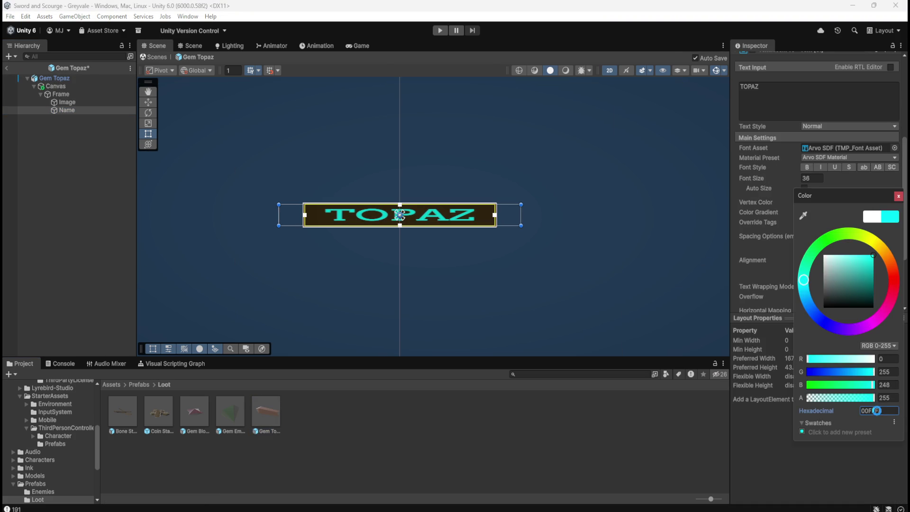
pyautogui.click(72, 155)
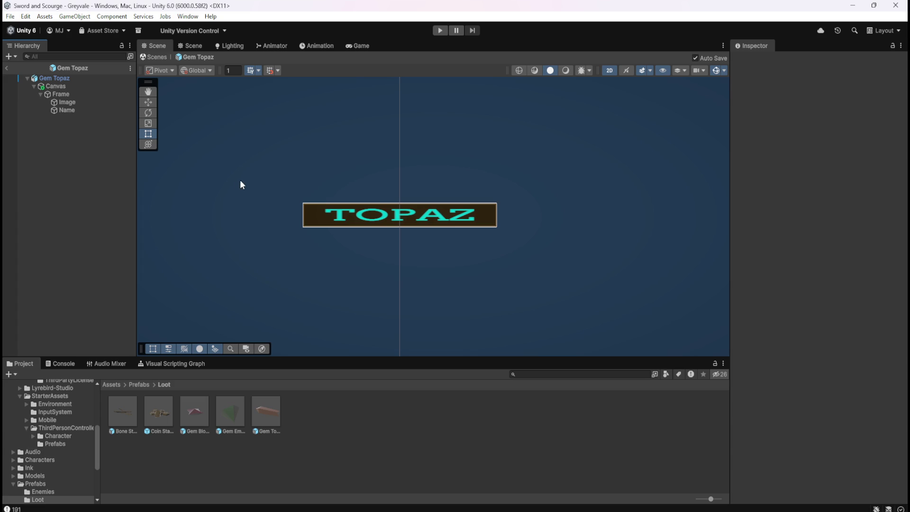
pyautogui.scroll(-2, 276, 187)
pyautogui.scroll(4, 450, 234)
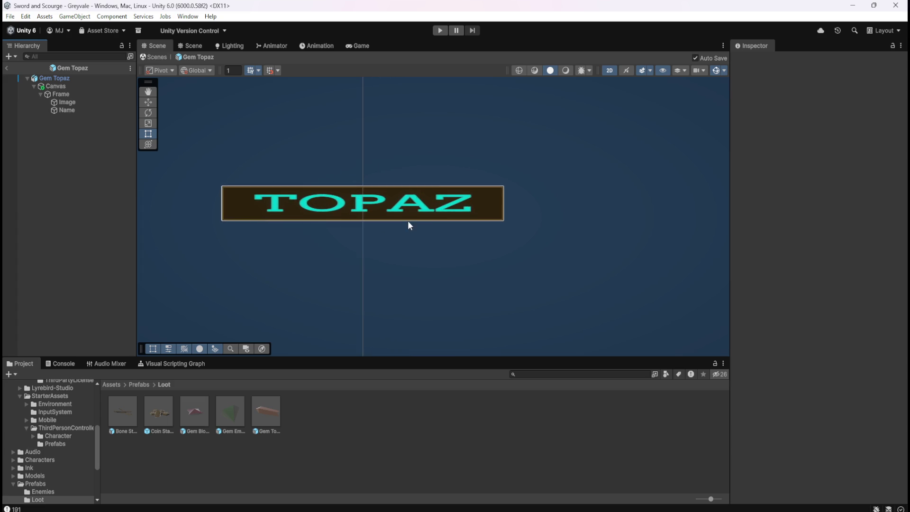
pyautogui.scroll(-3, 521, 244)
pyautogui.scroll(-2, 495, 247)
pyautogui.scroll(5, 518, 268)
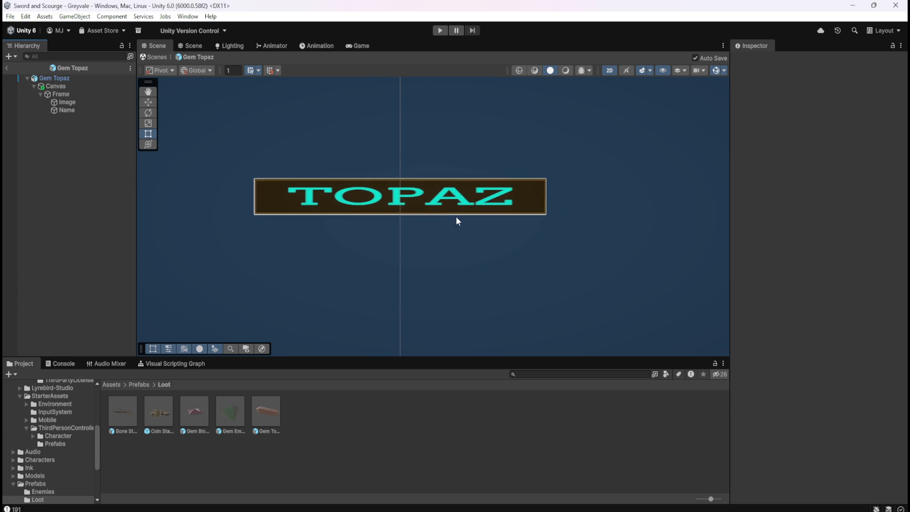
pyautogui.scroll(3, 457, 219)
pyautogui.scroll(-5, 529, 231)
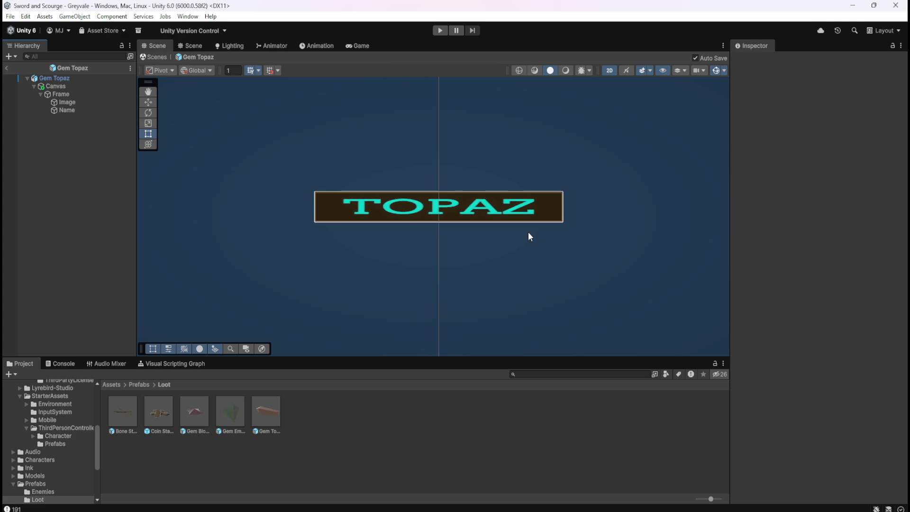
pyautogui.scroll(-2, 479, 201)
pyautogui.scroll(3, 455, 229)
pyautogui.scroll(1, 466, 276)
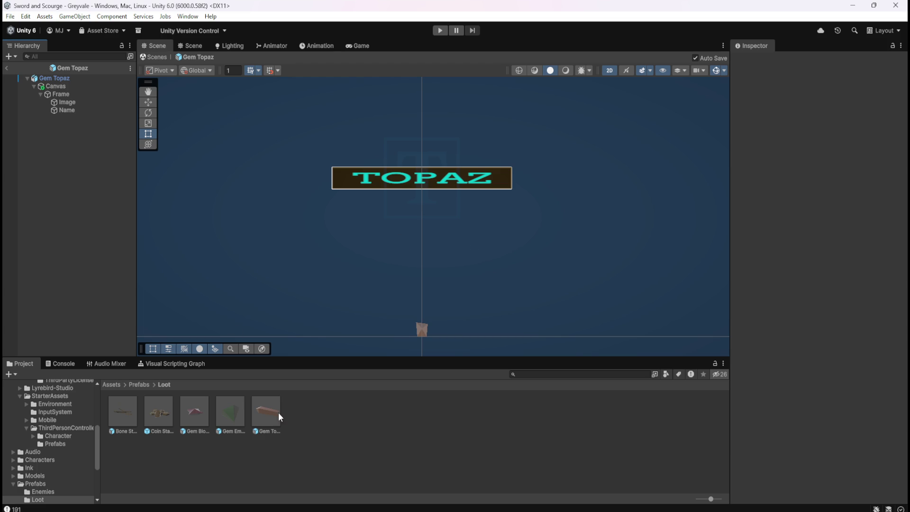
pyautogui.click(262, 409)
# Switch between the Gem Emerald and Gem Topaz prefabs, ending on Topaz's Rigidbody and Mesh Collider.
pyautogui.doubleClick(228, 410)
pyautogui.doubleClick(265, 413)
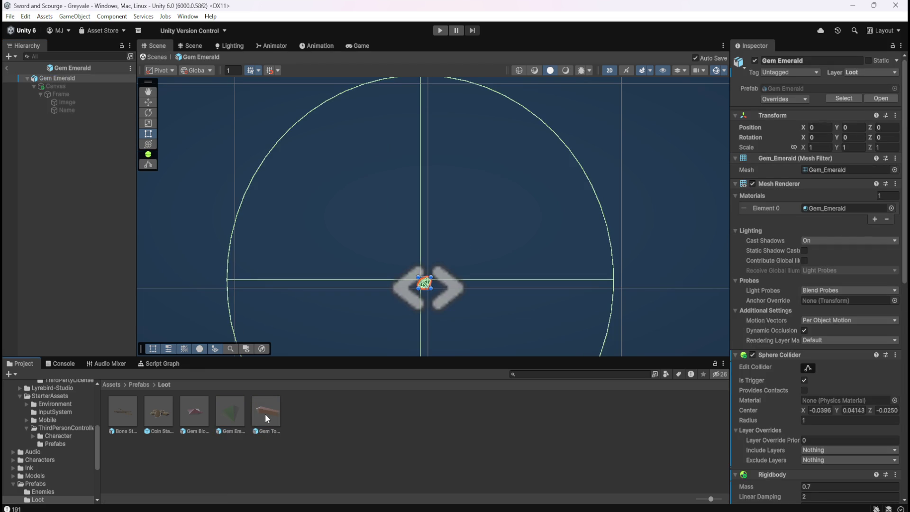
pyautogui.scroll(5, 373, 142)
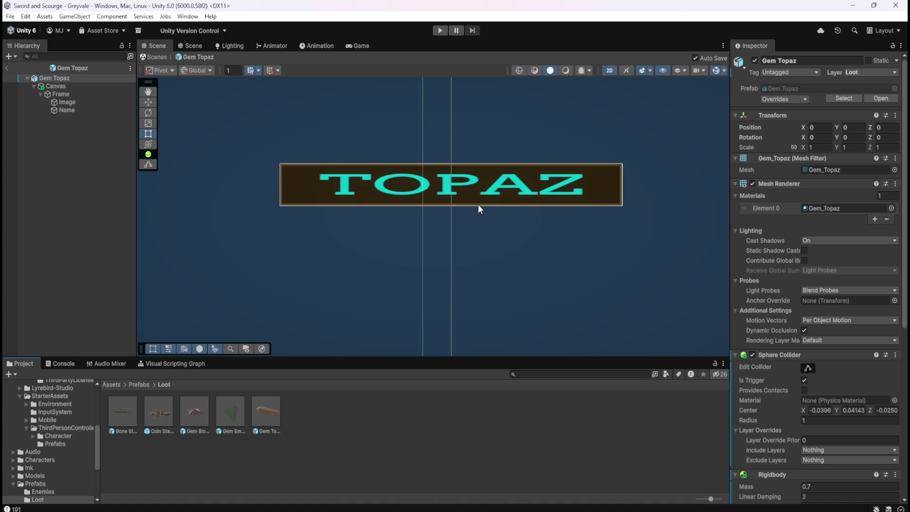
pyautogui.click(73, 207)
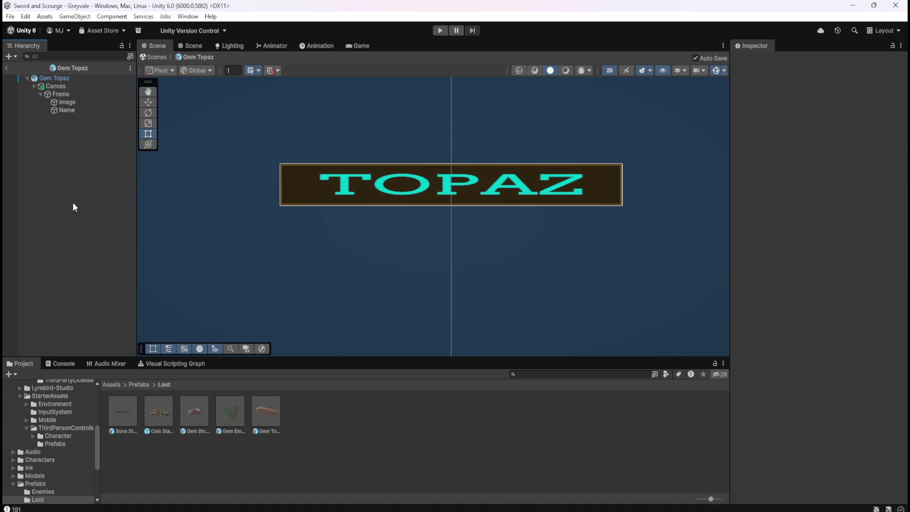
pyautogui.doubleClick(232, 406)
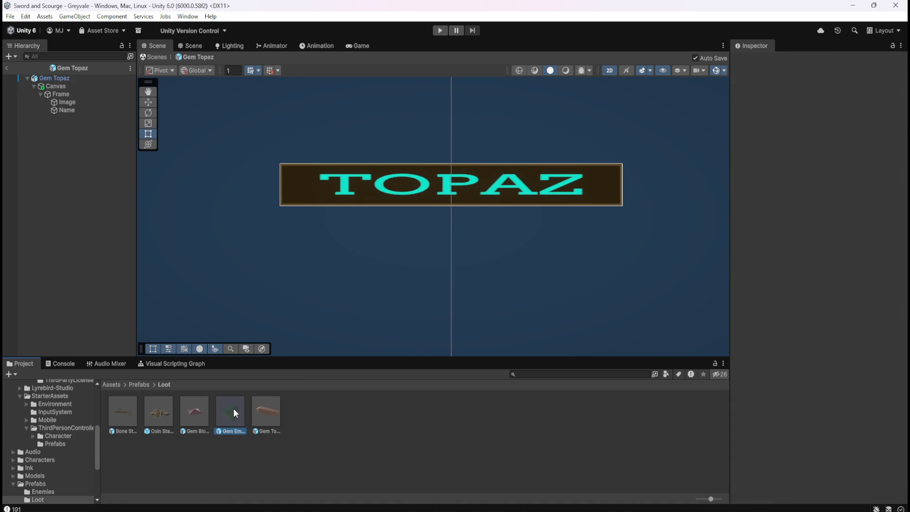
pyautogui.doubleClick(264, 419)
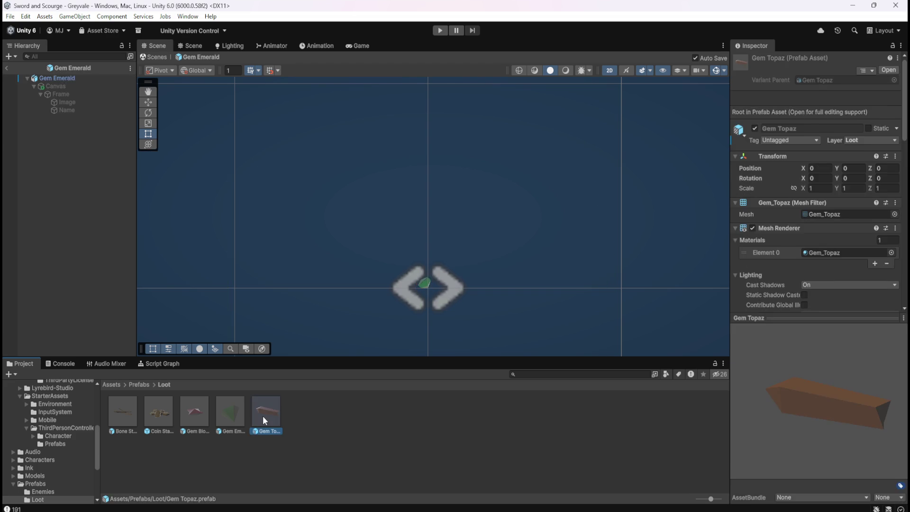
pyautogui.scroll(-10, 792, 359)
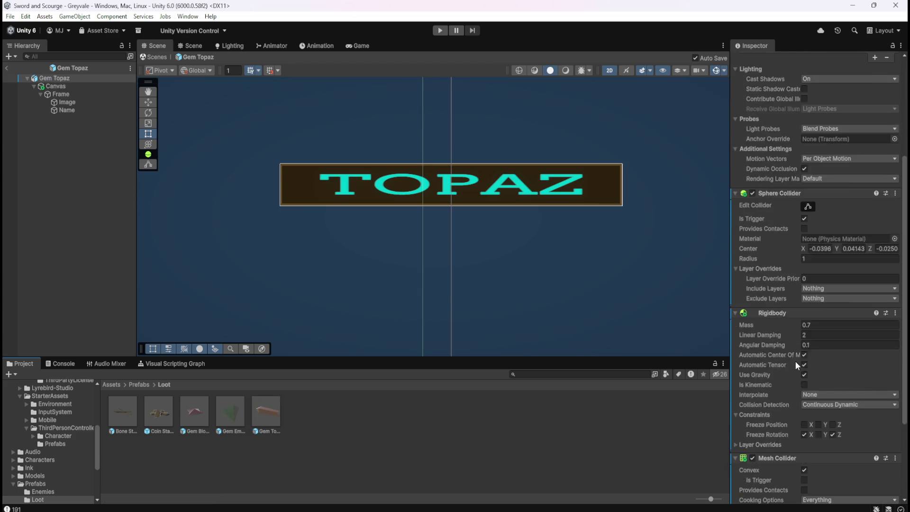
# Add a Script Machine component to the Gem Topaz root object.
pyautogui.click(61, 130)
pyautogui.click(54, 78)
pyautogui.scroll(-10, 787, 426)
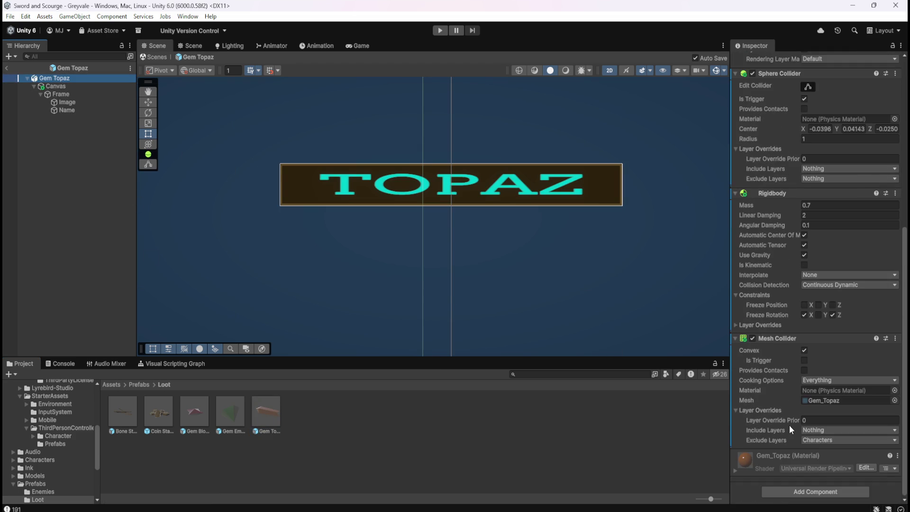
pyautogui.click(789, 490)
pyautogui.write('script machine')
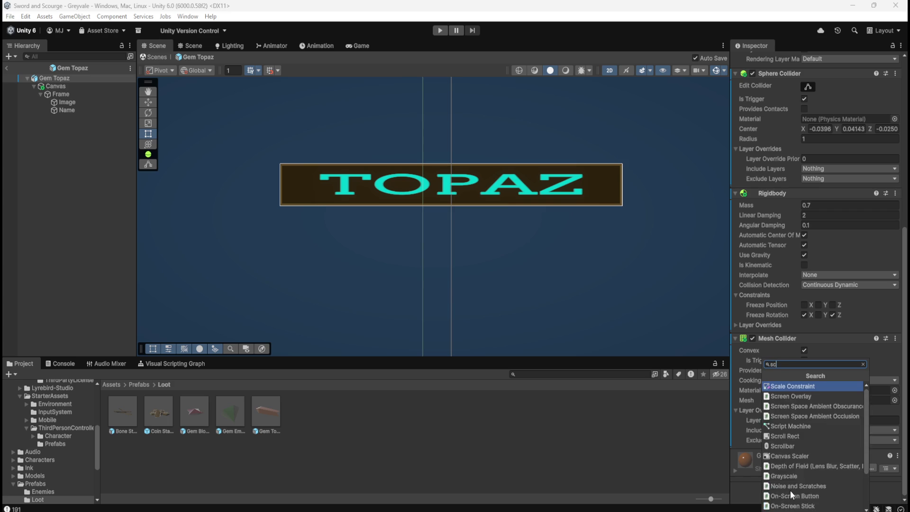
pyautogui.press('Return')
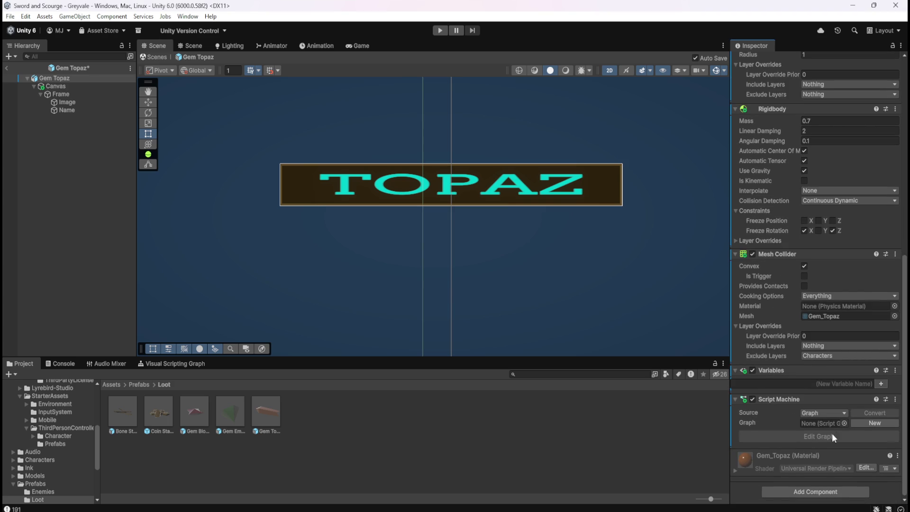
# Create a new graph saved as Loot_Topaz in Assets/Scripts for the Script Machine.
pyautogui.click(871, 421)
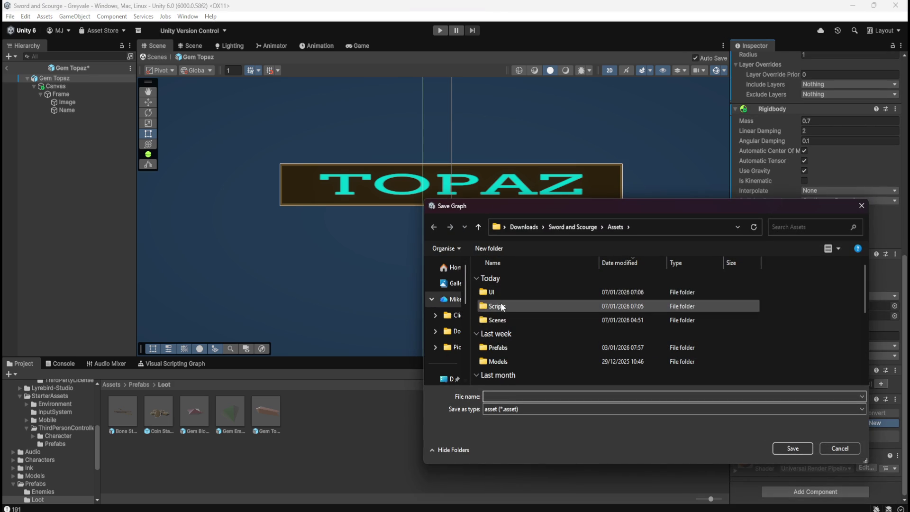
pyautogui.doubleClick(496, 306)
pyautogui.click(528, 292)
pyautogui.click(503, 413)
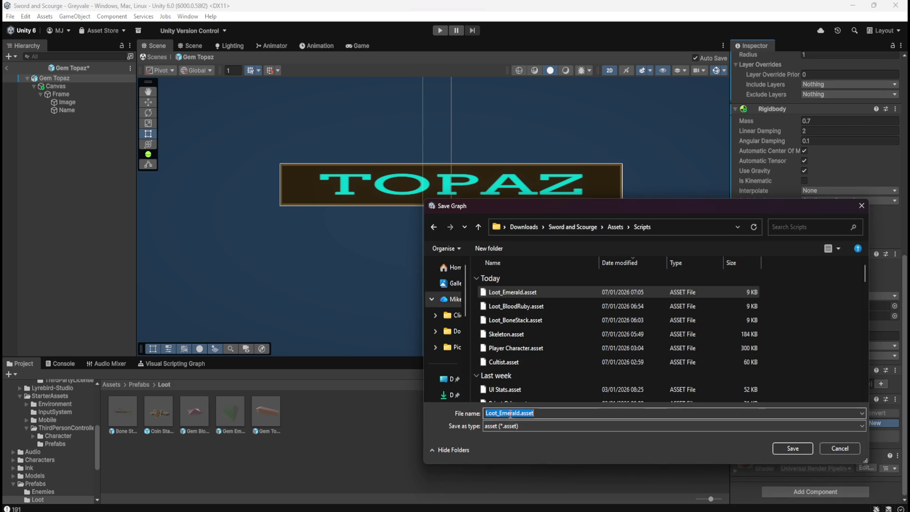
pyautogui.moveTo(499, 412); pyautogui.dragTo(598, 419)
pyautogui.write('Topaz')
pyautogui.press('Return')
pyautogui.click(806, 416)
# Title the Script Machine Topaz and paste Gem Emerald's loot-collection summary into it.
pyautogui.write('Topaz')
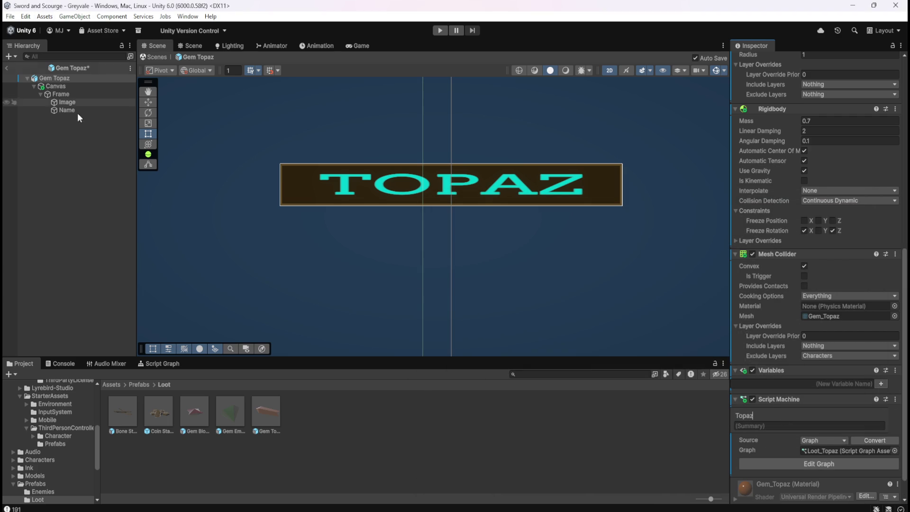
pyautogui.doubleClick(227, 407)
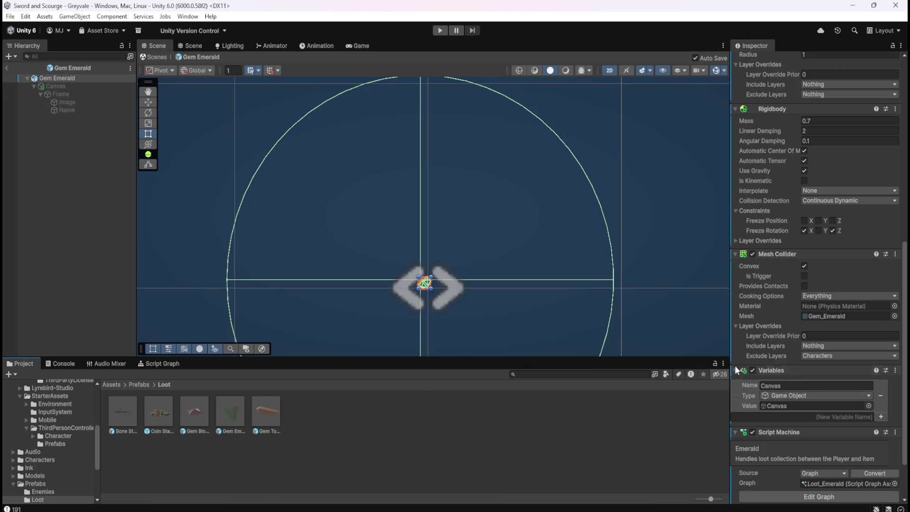
pyautogui.scroll(-3, 789, 377)
pyautogui.click(811, 397)
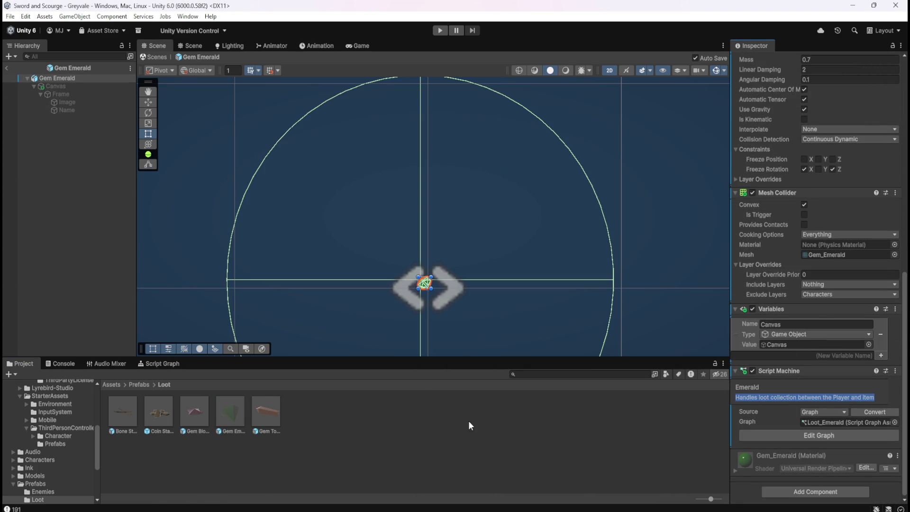
pyautogui.click(267, 410)
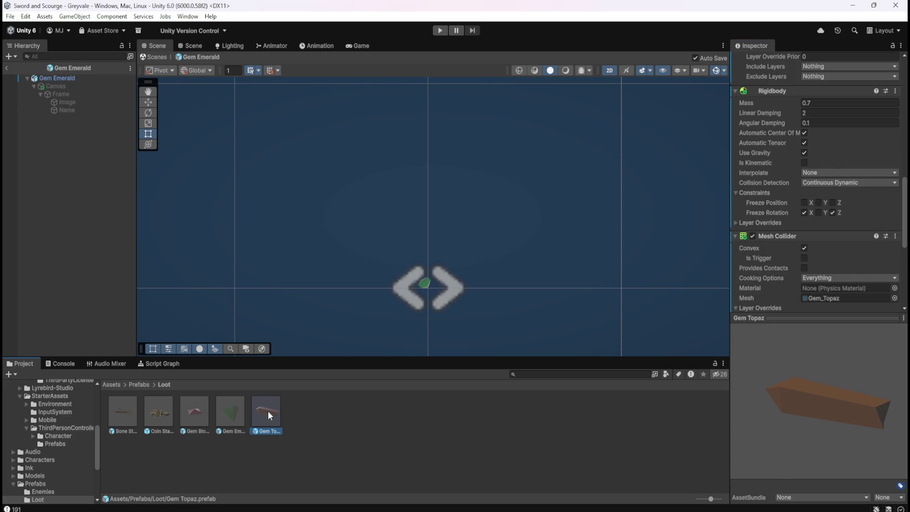
pyautogui.doubleClick(269, 410)
pyautogui.click(809, 401)
pyautogui.write('Handles loot collection between the Player and item')
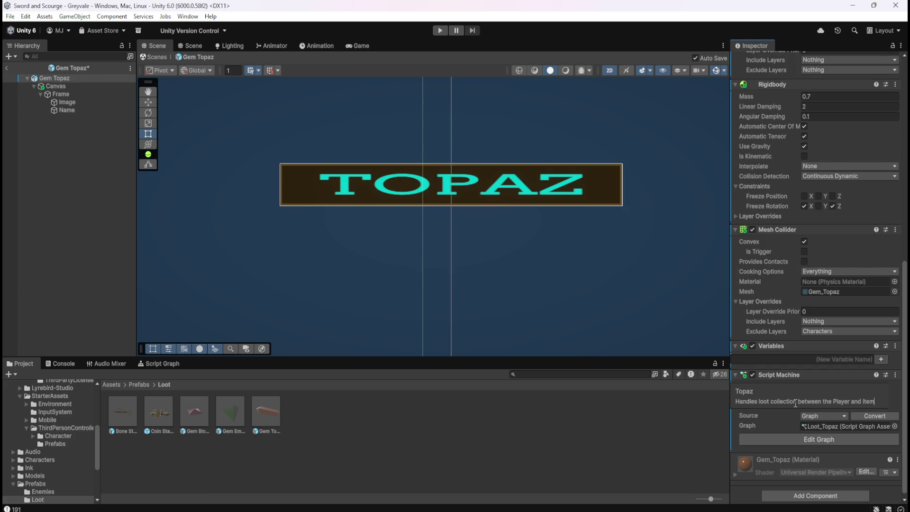
# Add a Game Object variable named Canvas whose value is Topaz's label Canvas.
pyautogui.doubleClick(232, 402)
pyautogui.click(800, 361)
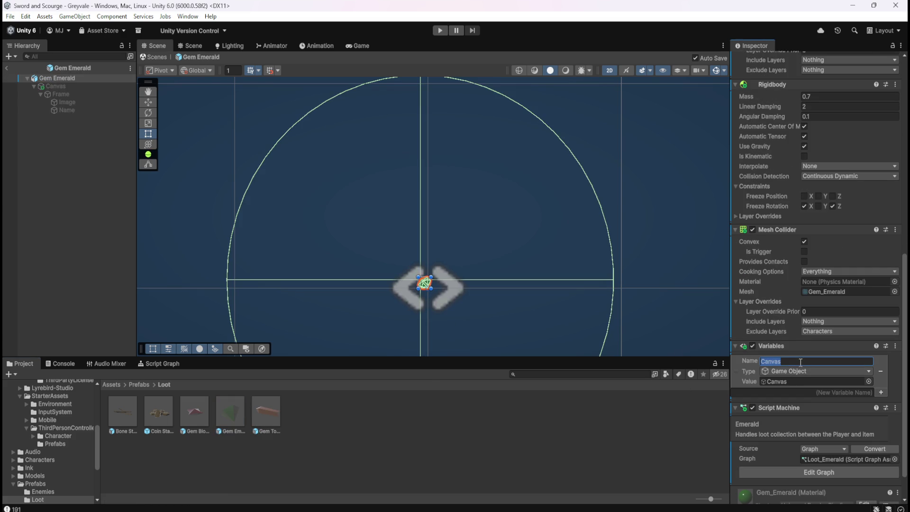
pyautogui.doubleClick(262, 411)
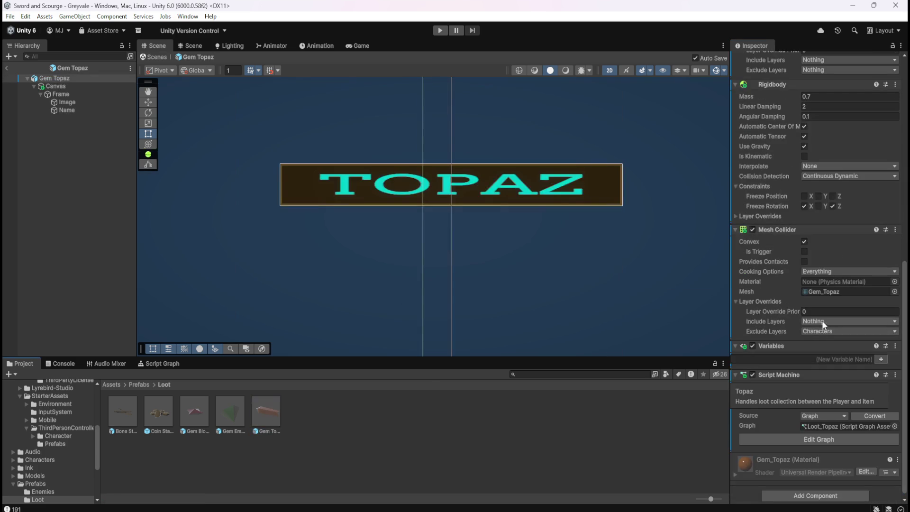
pyautogui.click(874, 360)
pyautogui.write('Canvas')
pyautogui.click(881, 359)
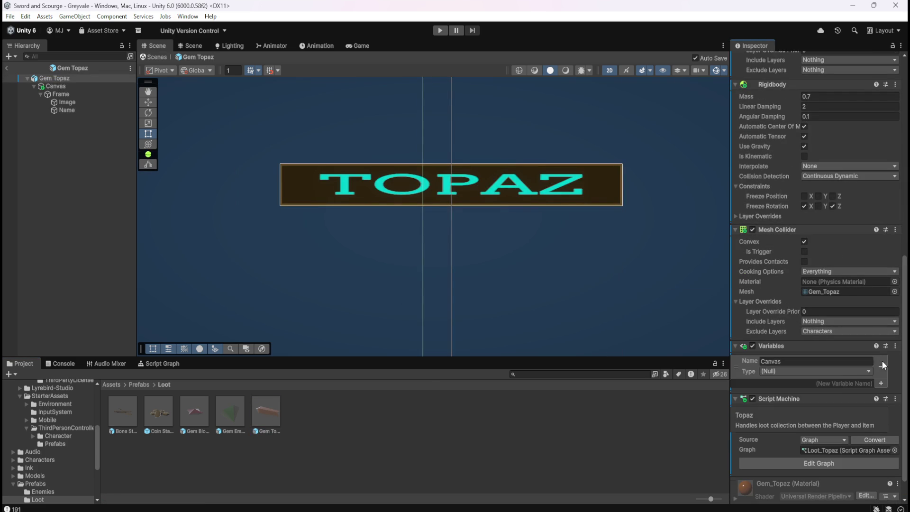
pyautogui.click(839, 374)
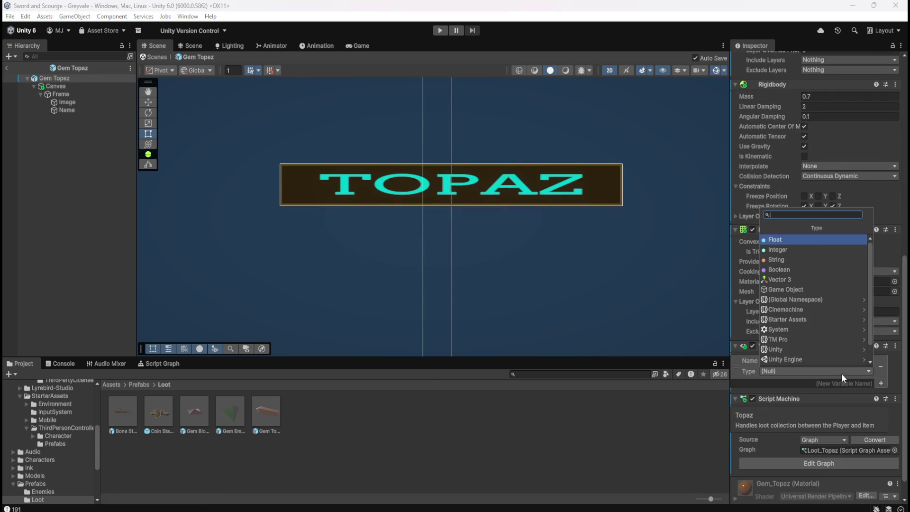
pyautogui.click(788, 289)
pyautogui.moveTo(53, 84)
pyautogui.mouseDown()
pyautogui.moveTo(774, 352)
pyautogui.moveTo(777, 382)
pyautogui.mouseUp()
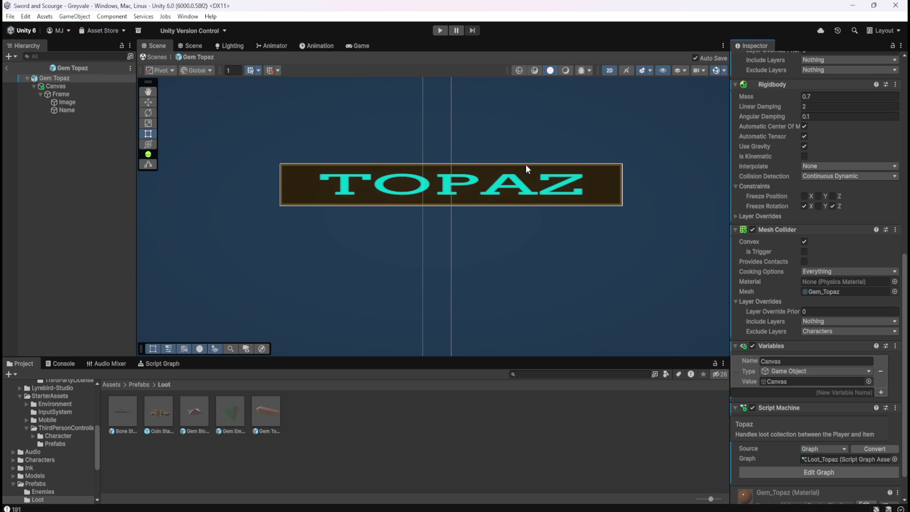
pyautogui.click(91, 87)
pyautogui.scroll(5, 758, 179)
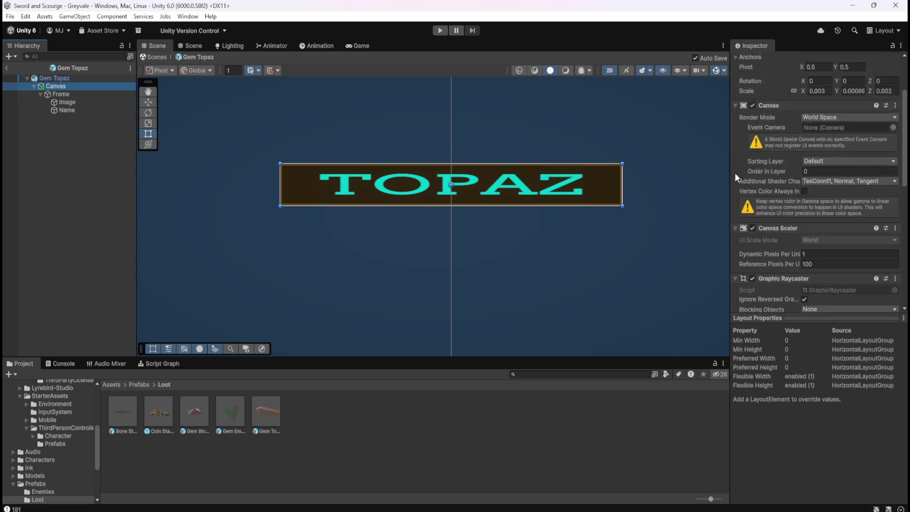
pyautogui.click(754, 60)
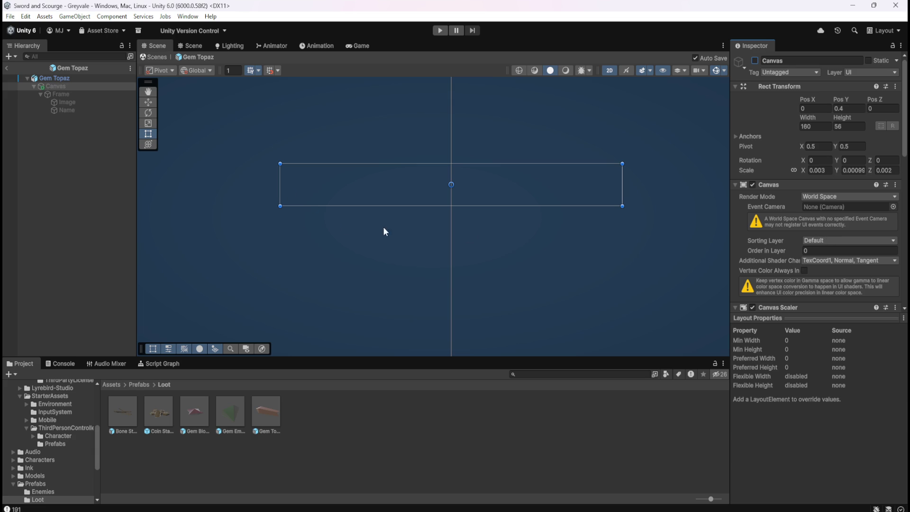
pyautogui.click(268, 418)
pyautogui.click(63, 110)
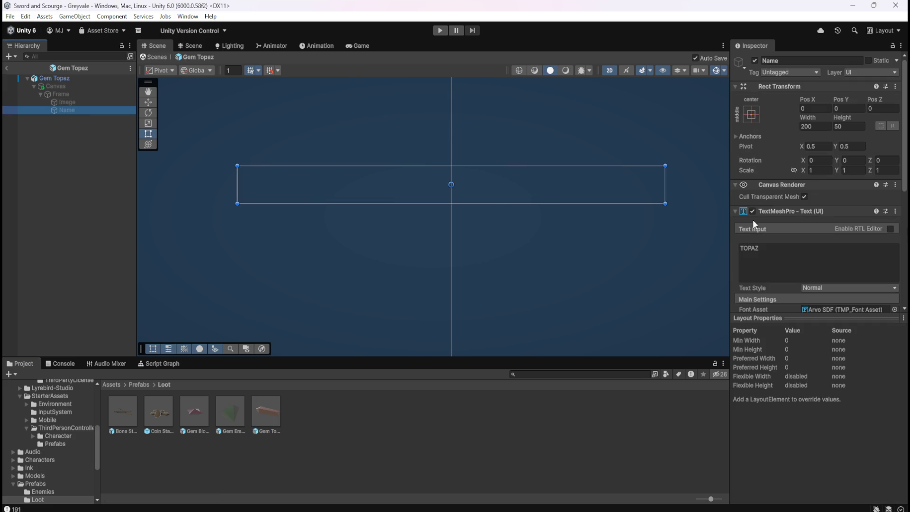
pyautogui.scroll(-5, 797, 271)
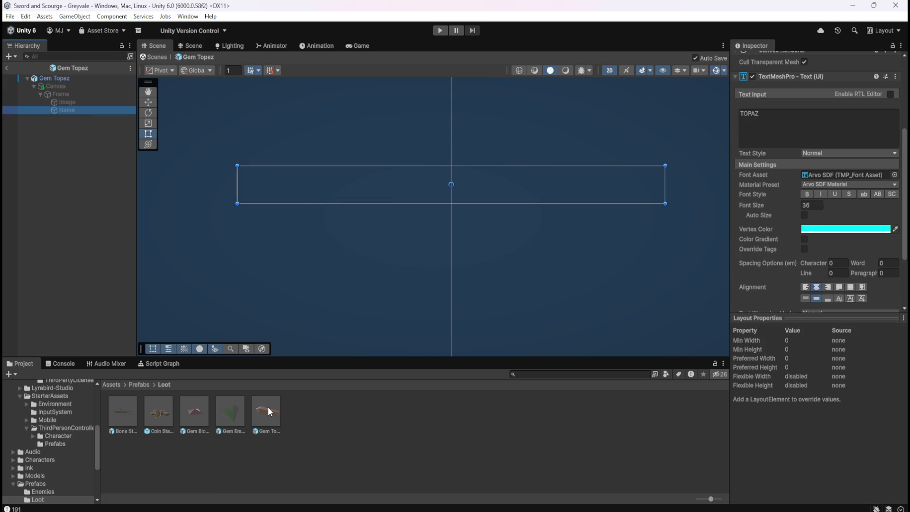
pyautogui.click(81, 87)
pyautogui.scroll(5, 788, 173)
pyautogui.click(755, 60)
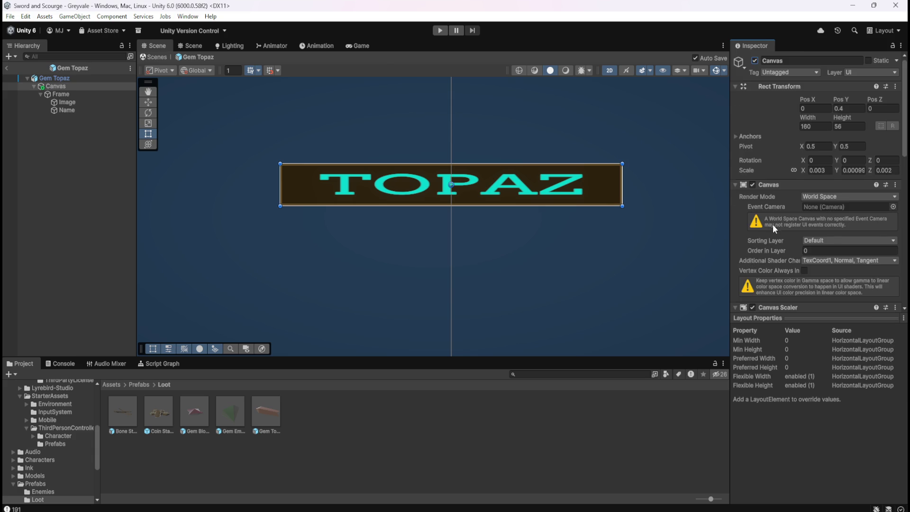
# Enable Auto Size on the TOPAZ Name text (18–72), then reopen the Gem Topaz prefab.
pyautogui.scroll(-8, 773, 228)
pyautogui.scroll(-4, 788, 243)
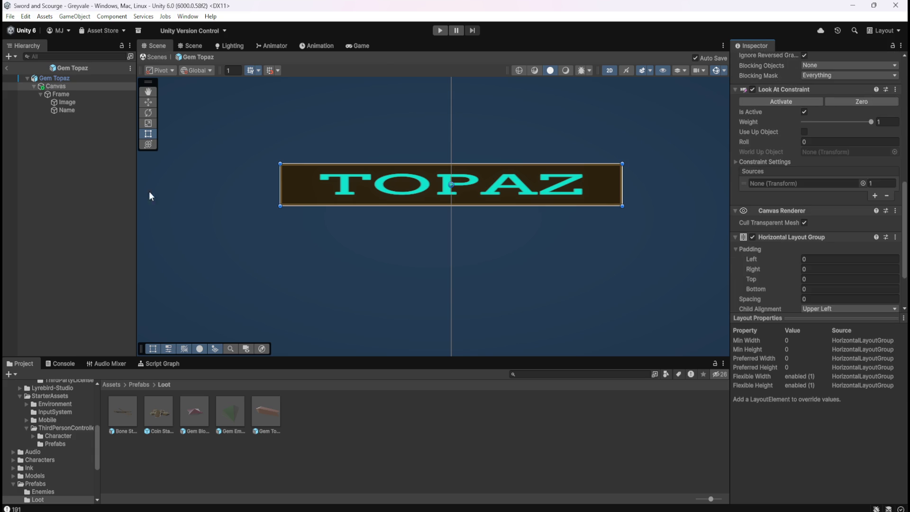
pyautogui.click(70, 111)
pyautogui.scroll(2, 800, 208)
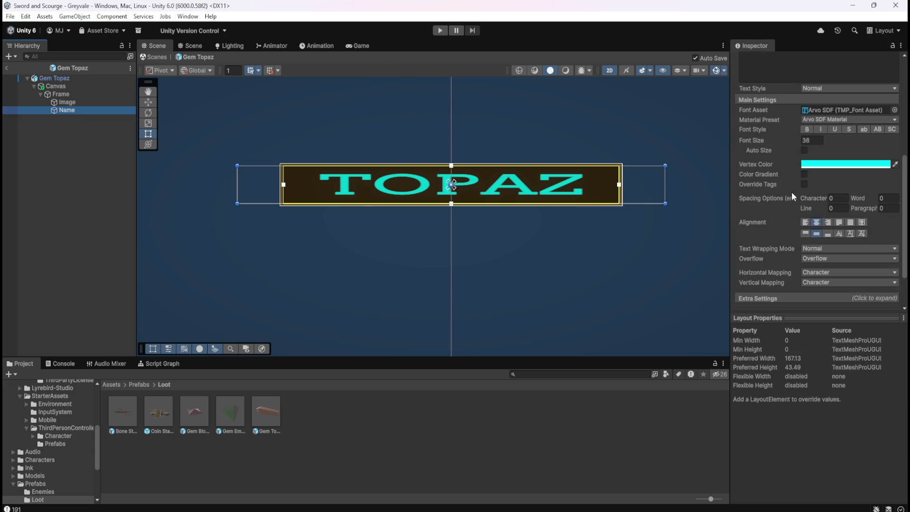
pyautogui.click(804, 151)
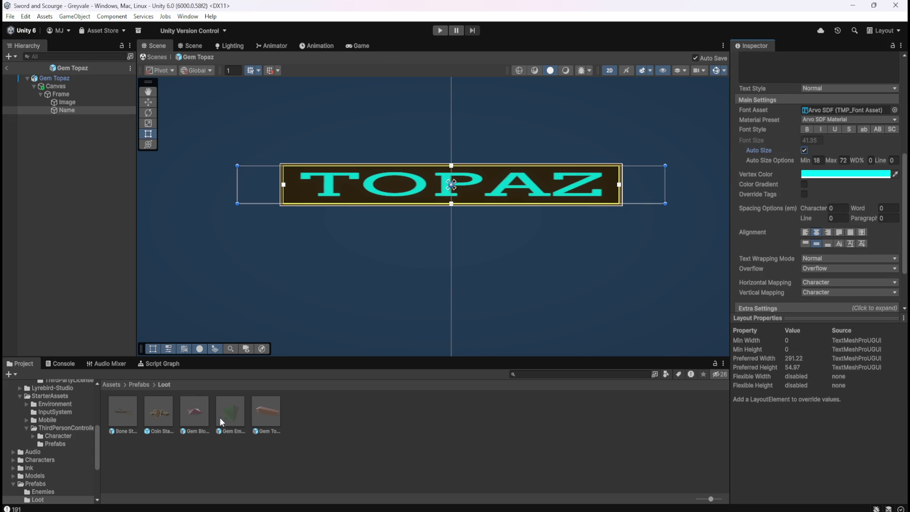
pyautogui.doubleClick(232, 411)
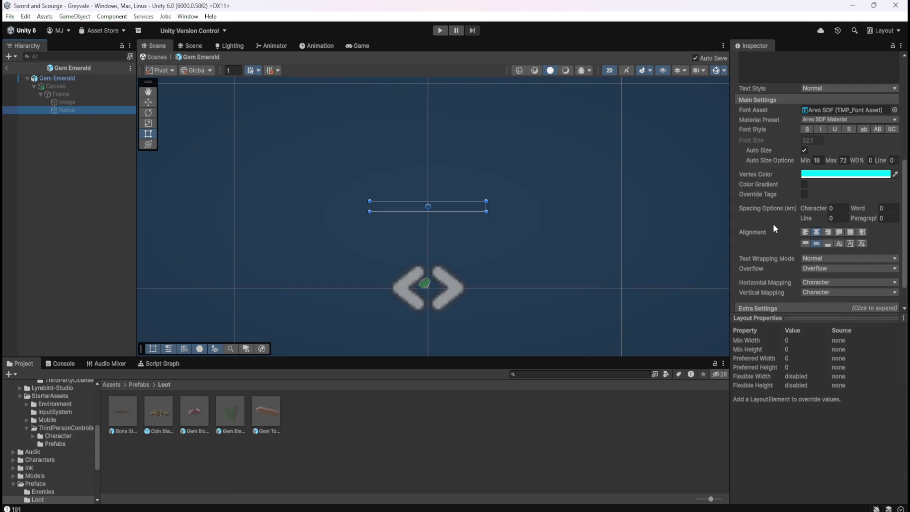
pyautogui.doubleClick(263, 414)
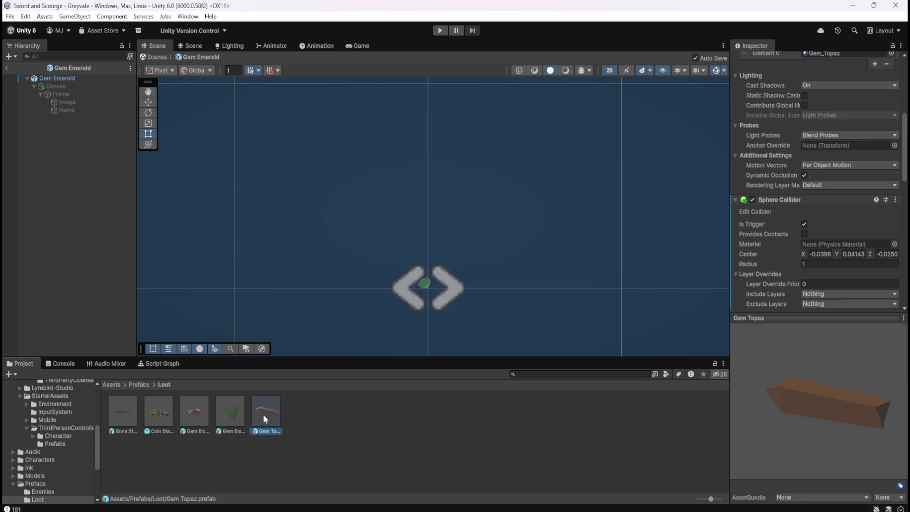
pyautogui.scroll(-5, 360, 305)
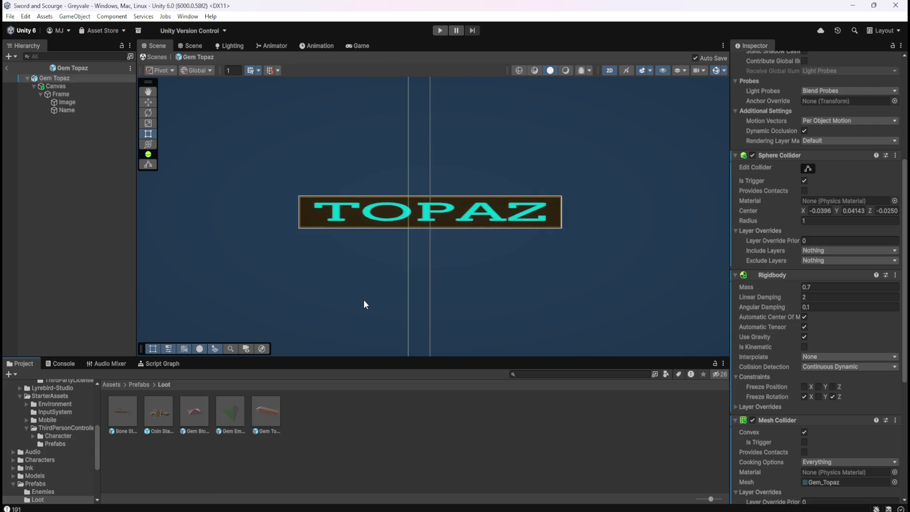
pyautogui.scroll(1, 386, 298)
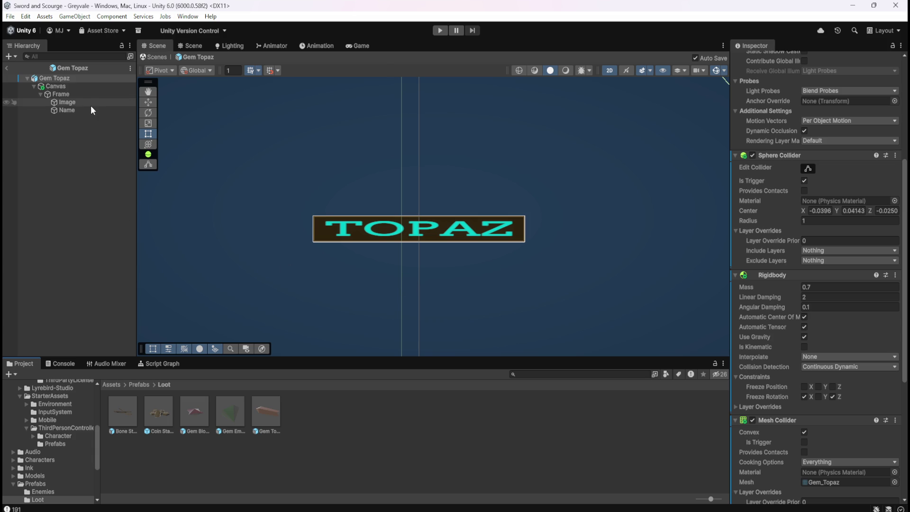
pyautogui.click(86, 87)
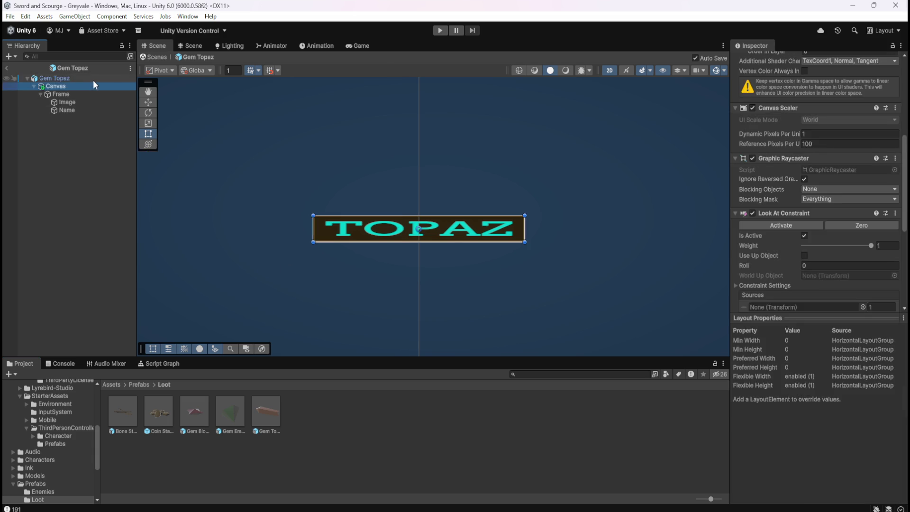
pyautogui.click(92, 79)
pyautogui.scroll(-10, 770, 375)
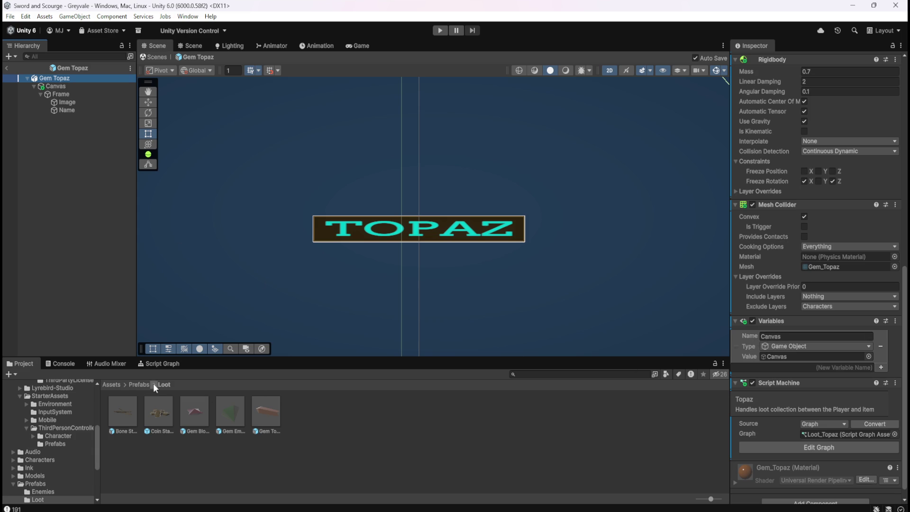
# Copy all the trigger nodes from Gem Emerald's script graph.
pyautogui.doubleClick(230, 409)
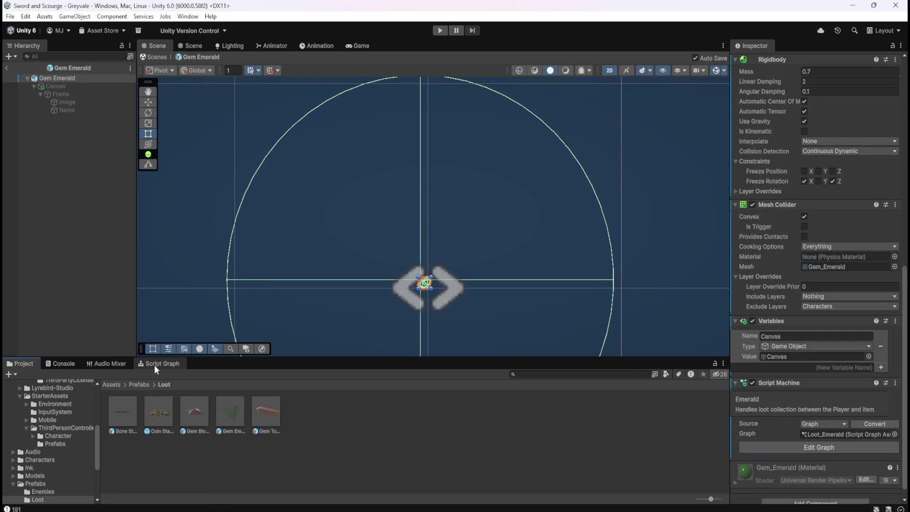
pyautogui.click(159, 363)
pyautogui.hotkey('shift', 'space')
pyautogui.scroll(-3, 431, 332)
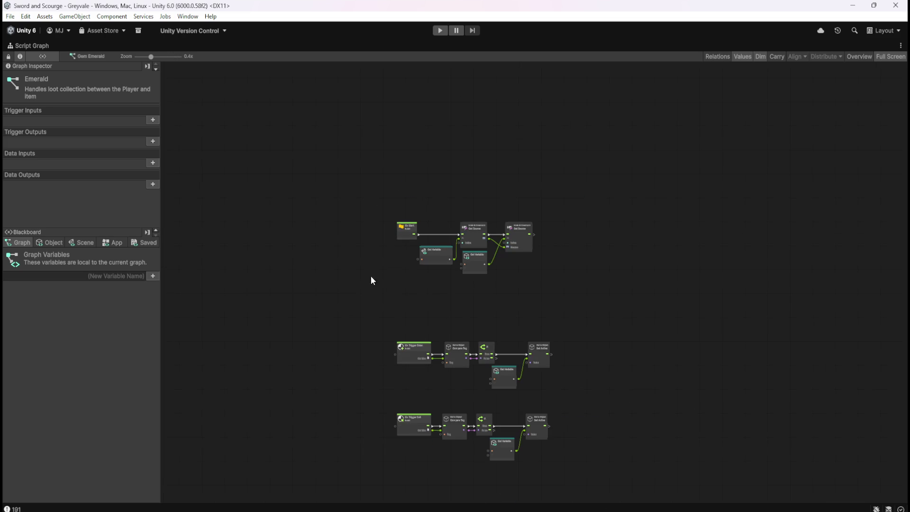
pyautogui.moveTo(351, 137); pyautogui.dragTo(594, 434)
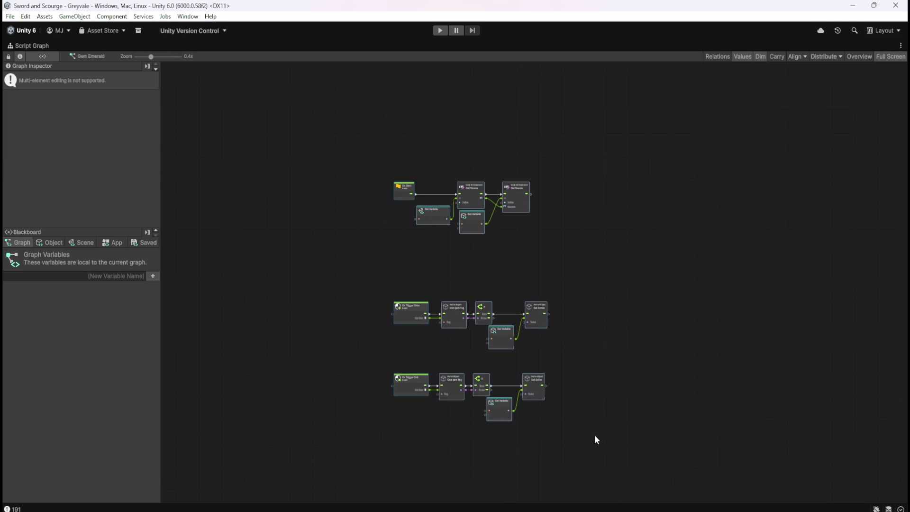
pyautogui.click(592, 364)
pyautogui.hotkey('shift', 'space')
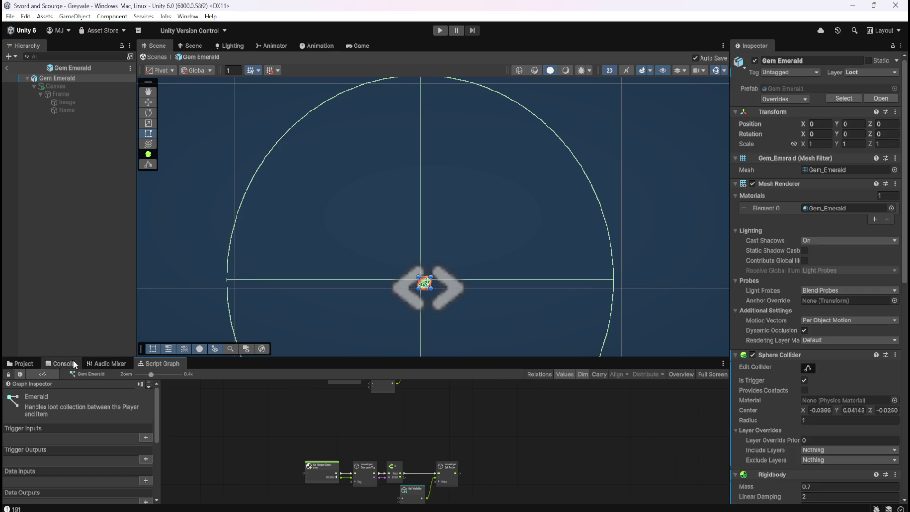
# Replace the old nodes in Gem Topaz's script graph with the copied Emerald nodes.
pyautogui.click(23, 364)
pyautogui.doubleClick(264, 410)
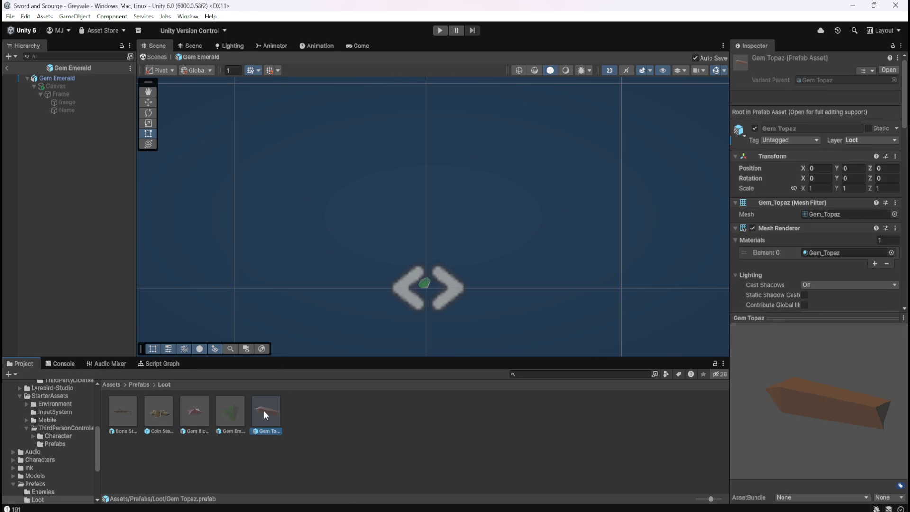
pyautogui.click(157, 363)
pyautogui.hotkey('shift', 'space')
pyautogui.moveTo(354, 159); pyautogui.dragTo(602, 412)
pyautogui.press('Delete')
pyautogui.hotkey('ctrl', 'v')
pyautogui.click(604, 189)
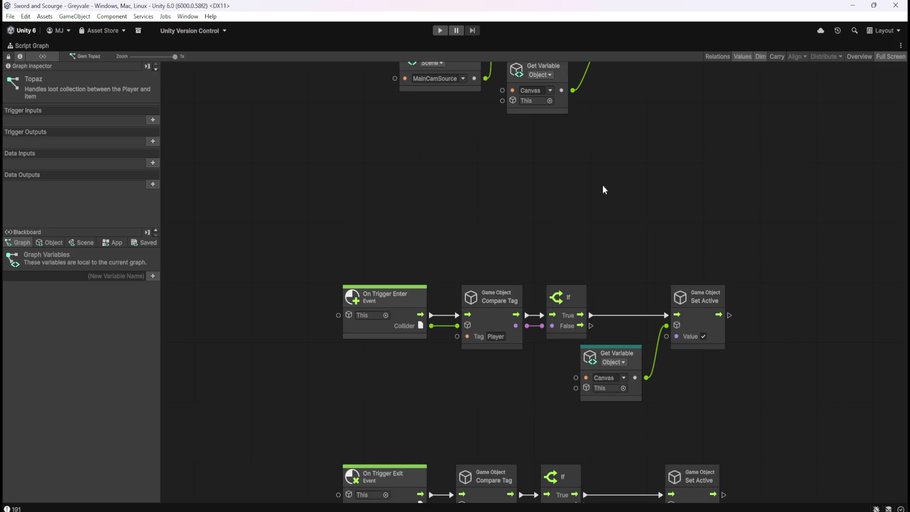
pyautogui.hotkey('shift', 'space')
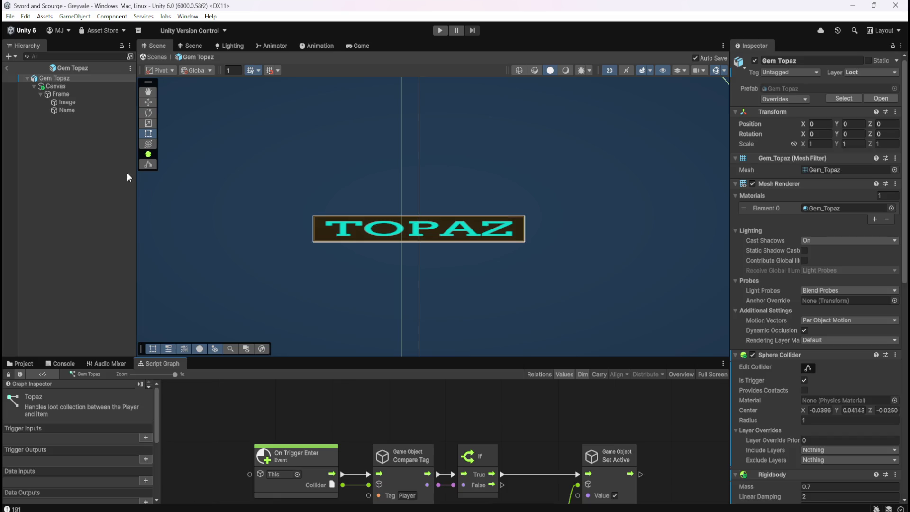
# Deactivate Gem Topaz's label Canvas so it starts hidden.
pyautogui.click(61, 87)
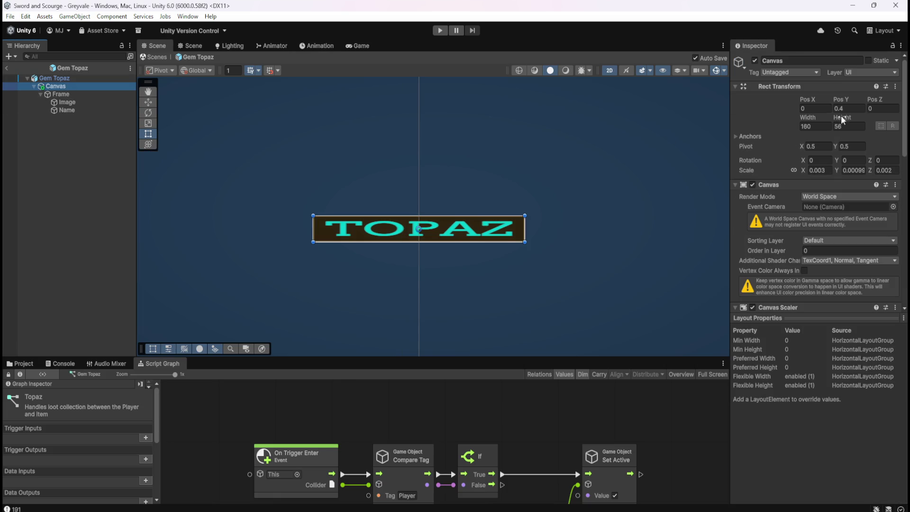
pyautogui.click(754, 60)
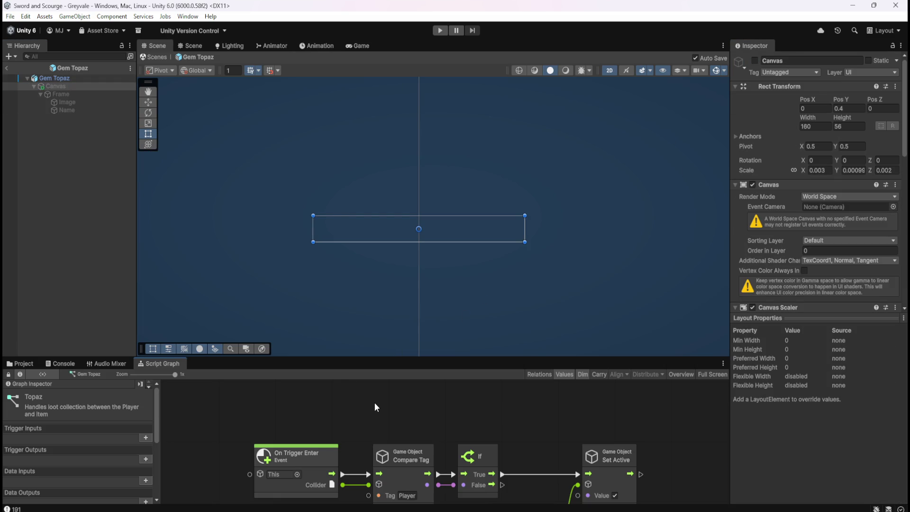
pyautogui.scroll(-2, 374, 401)
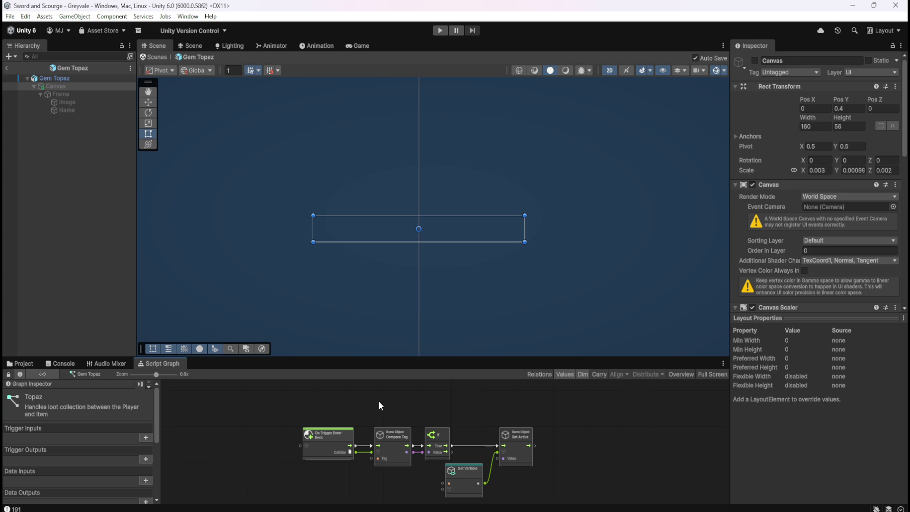
pyautogui.click(64, 154)
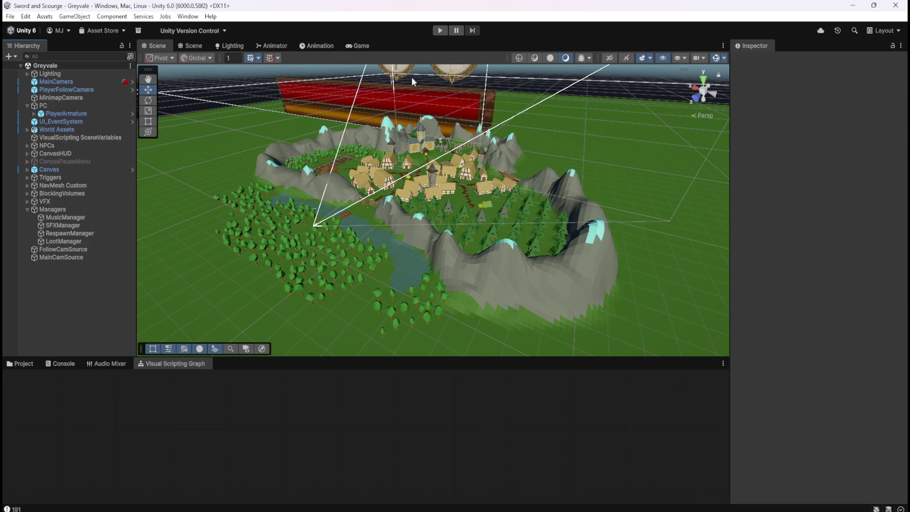
# Frame and orbit around the PC character, then enter Play mode in Greyvale.
pyautogui.doubleClick(43, 106)
pyautogui.moveTo(417, 243)
pyautogui.mouseDown()
pyautogui.moveTo(519, 201)
pyautogui.moveTo(496, 211)
pyautogui.moveTo(479, 243)
pyautogui.mouseUp()
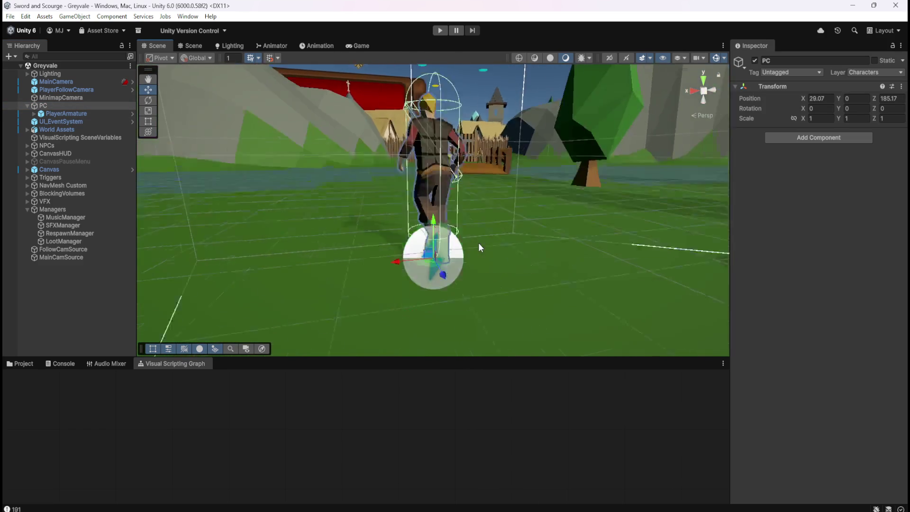
pyautogui.scroll(-5, 479, 243)
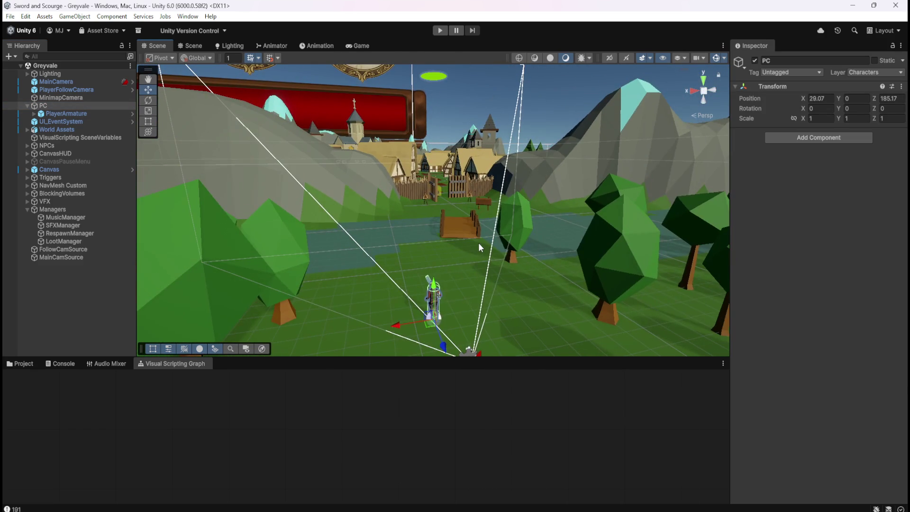
pyautogui.click(439, 30)
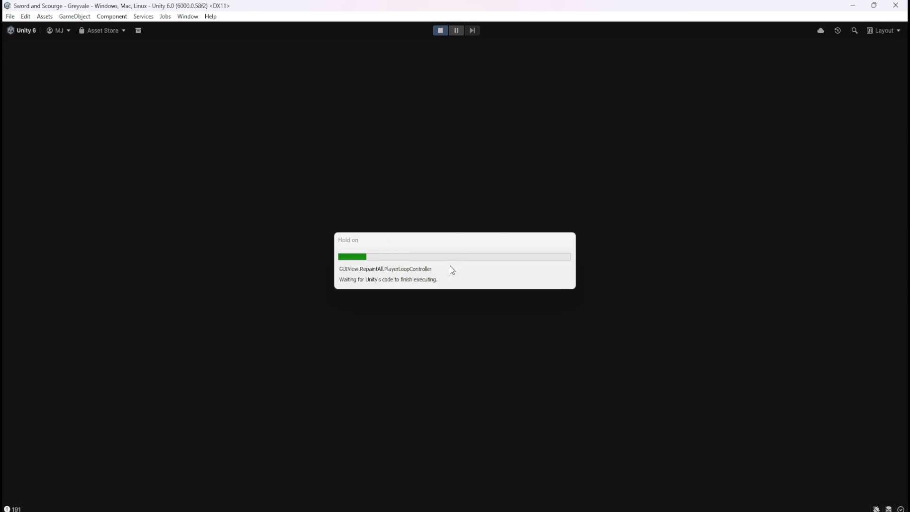
# Run the character from the bridge through the village and up the hill into the graveyard.
pyautogui.press('w')
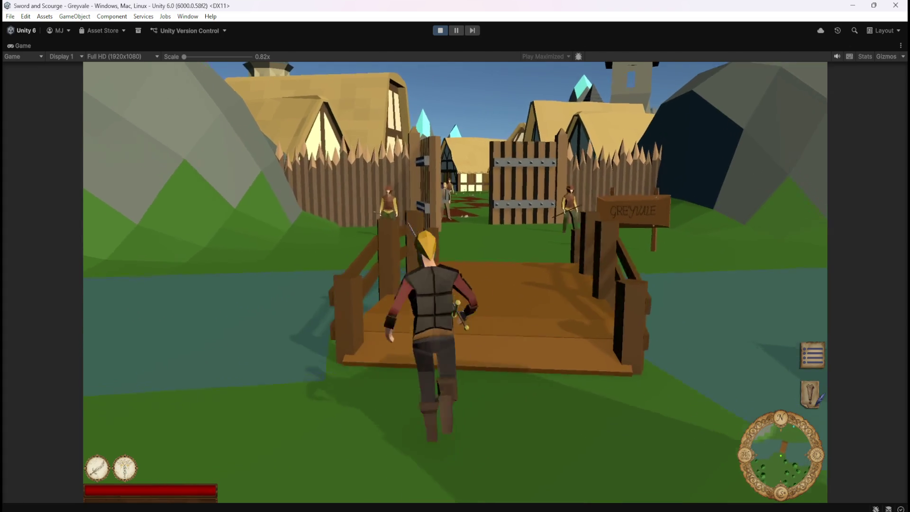
pyautogui.press('w')
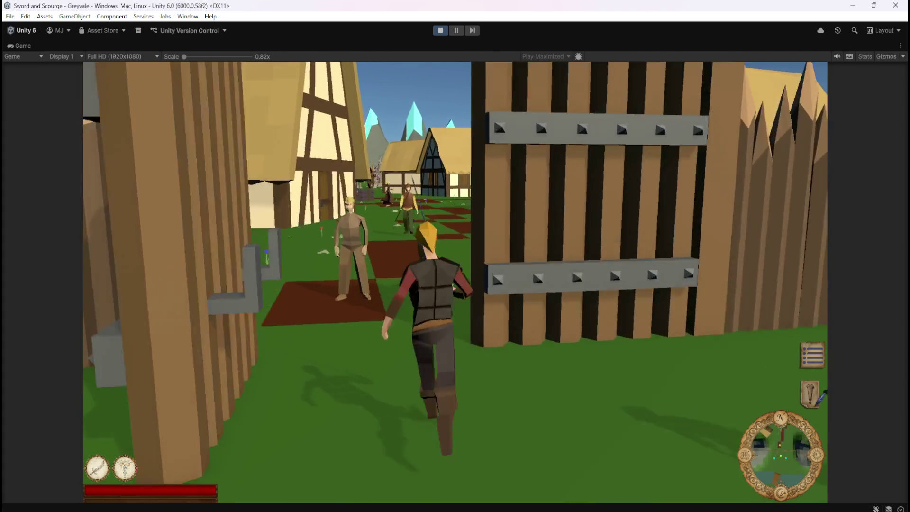
pyautogui.press('w')
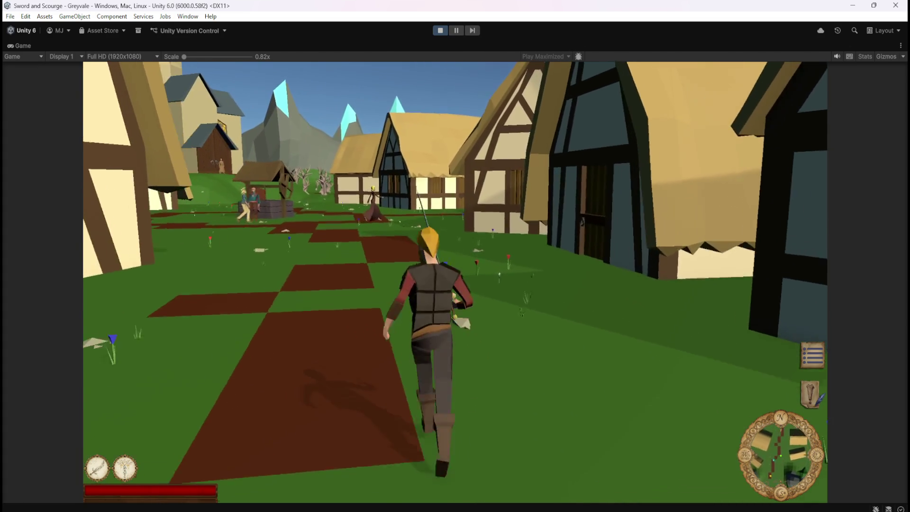
pyautogui.press('w')
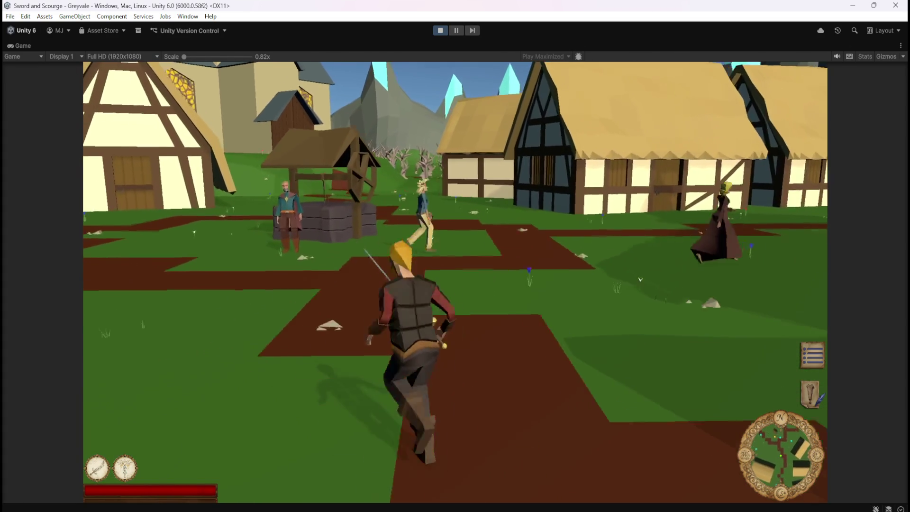
pyautogui.press('w')
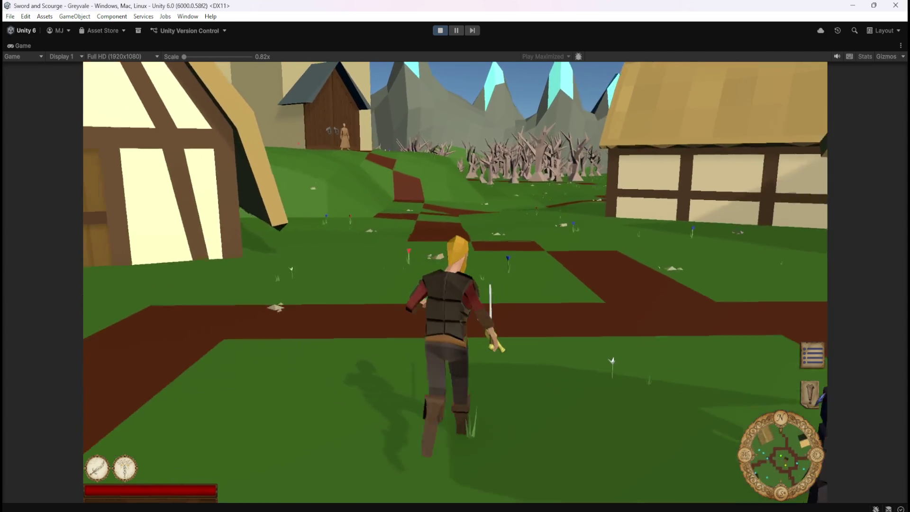
pyautogui.press('w')
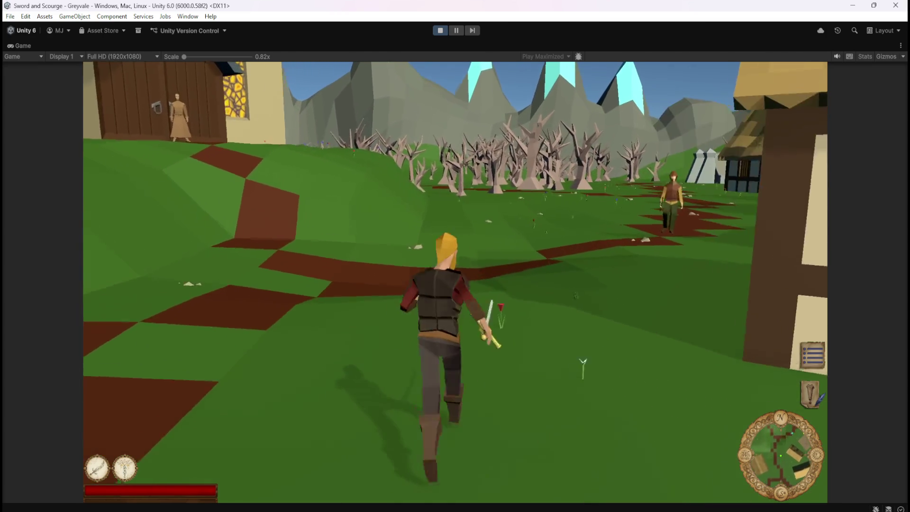
pyautogui.press('w')
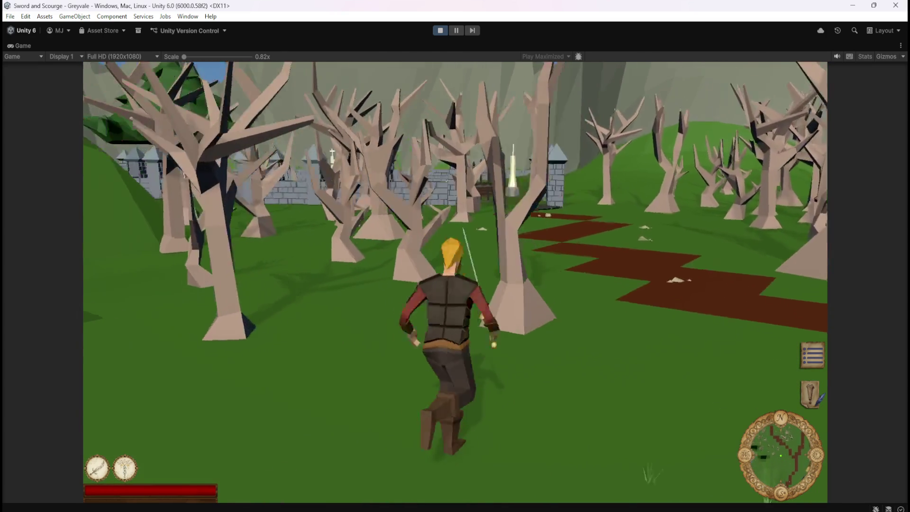
pyautogui.press('w')
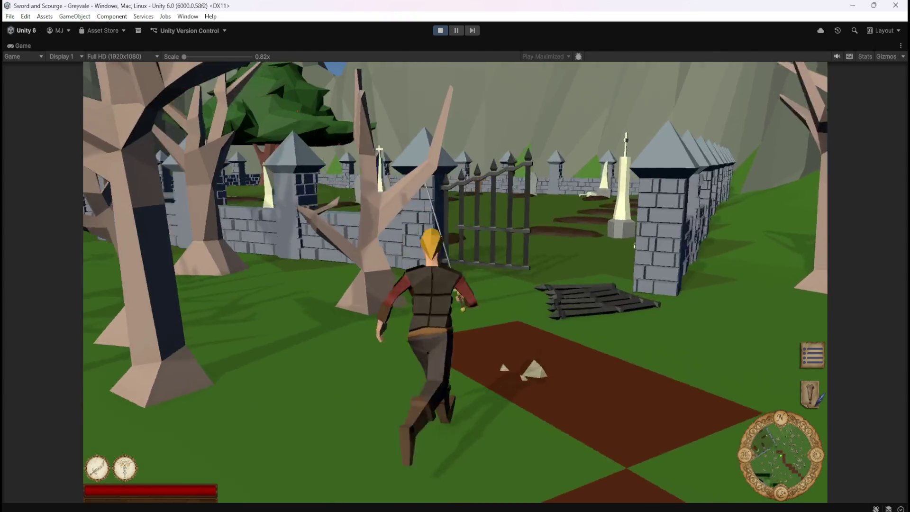
pyautogui.press('w')
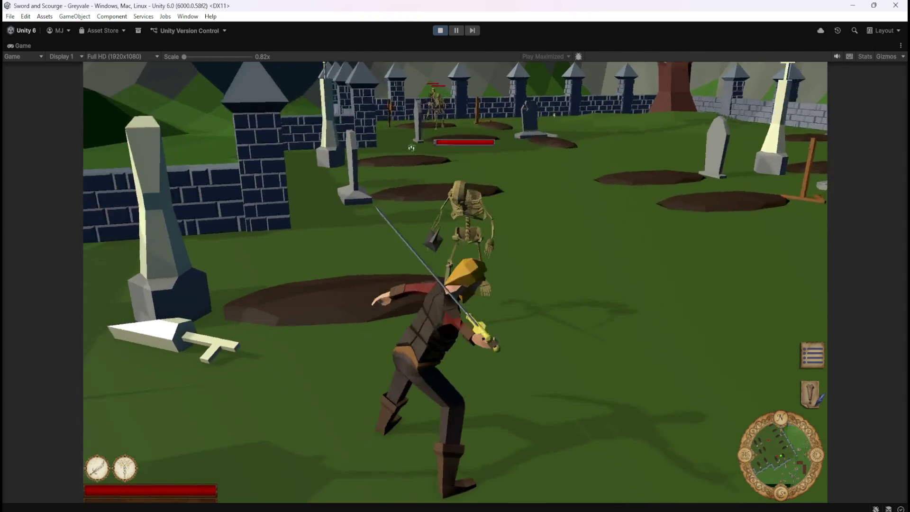
# Attack and kill the first graveyard skeletons, including the one beside the fence.
pyautogui.press('w')
pyautogui.press('w')
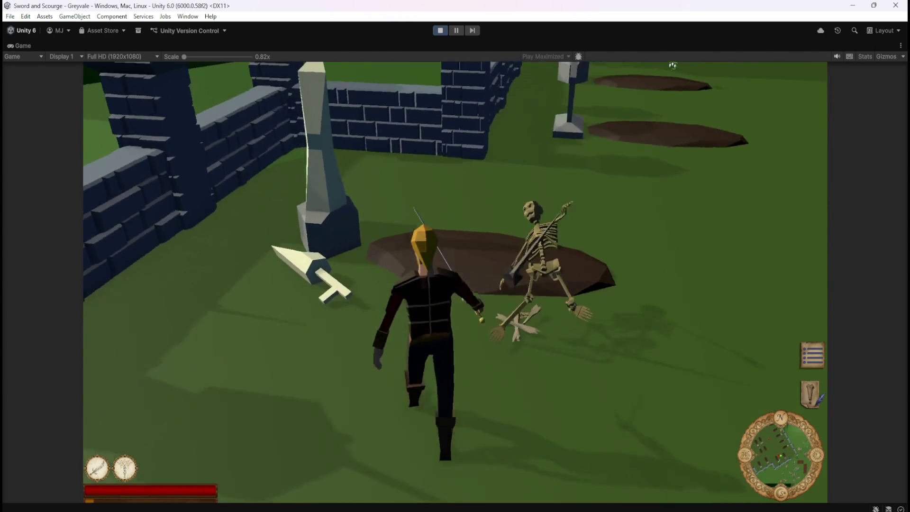
pyautogui.press('w')
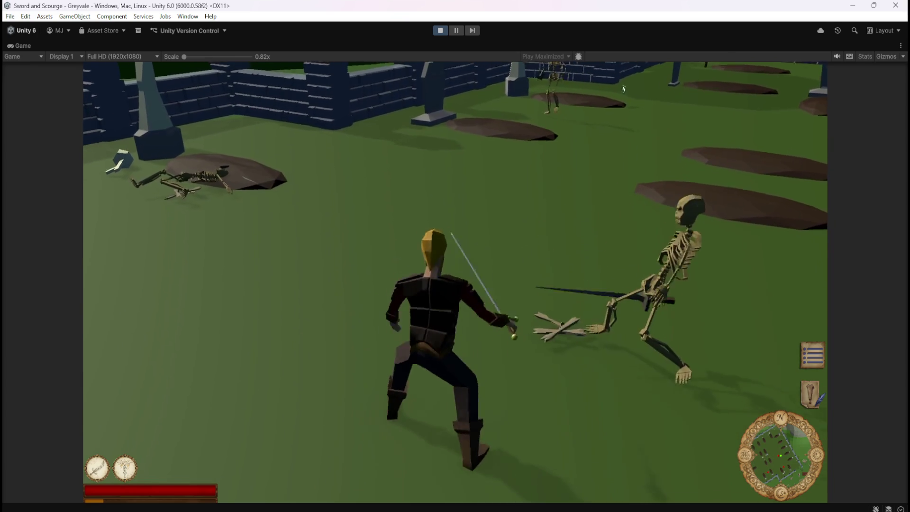
pyautogui.press('w')
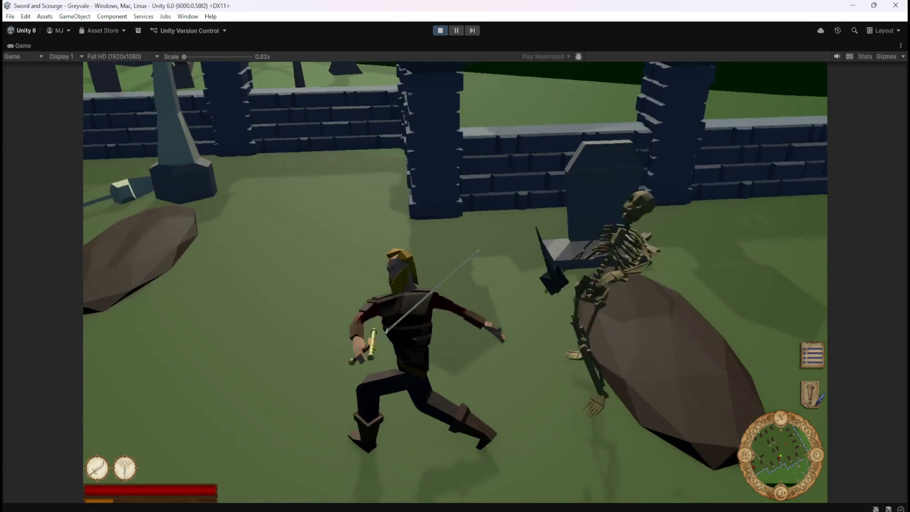
pyautogui.press('w')
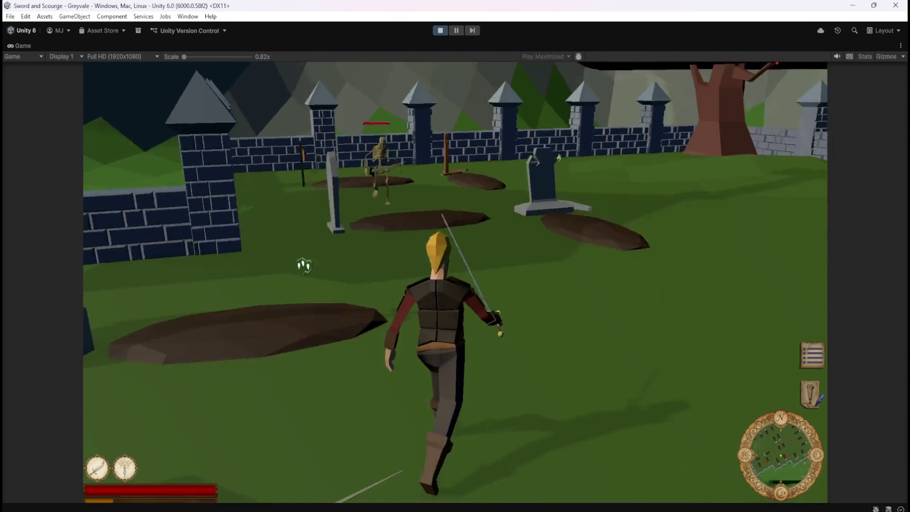
pyautogui.press('w')
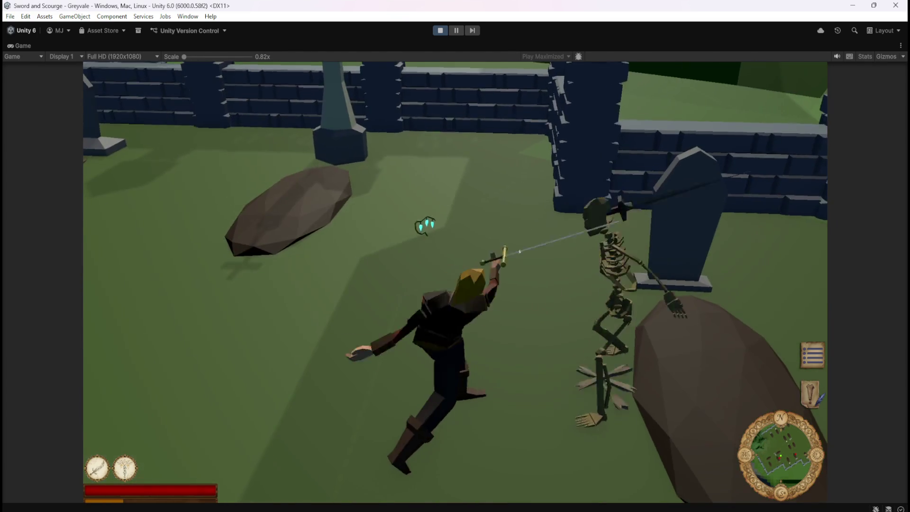
# Walk across the graveyard to the dropped bones and check its BONES label.
pyautogui.press('w')
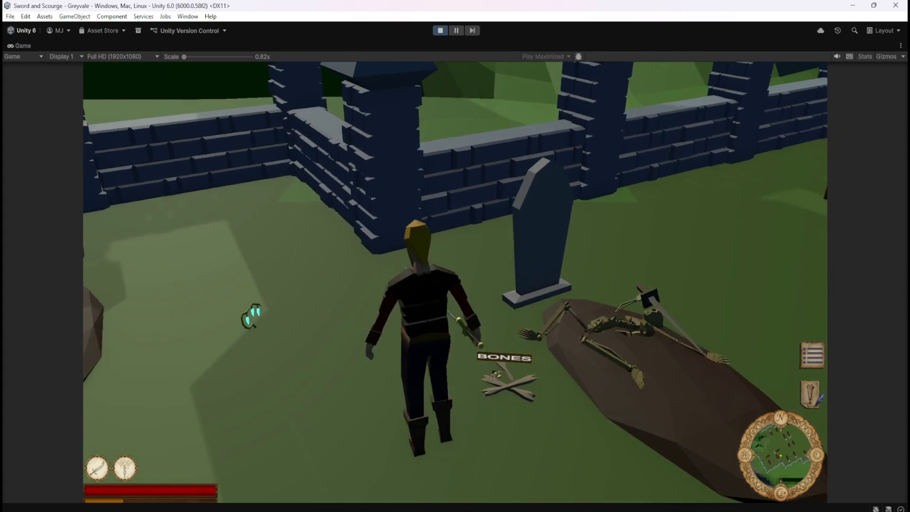
pyautogui.press('w')
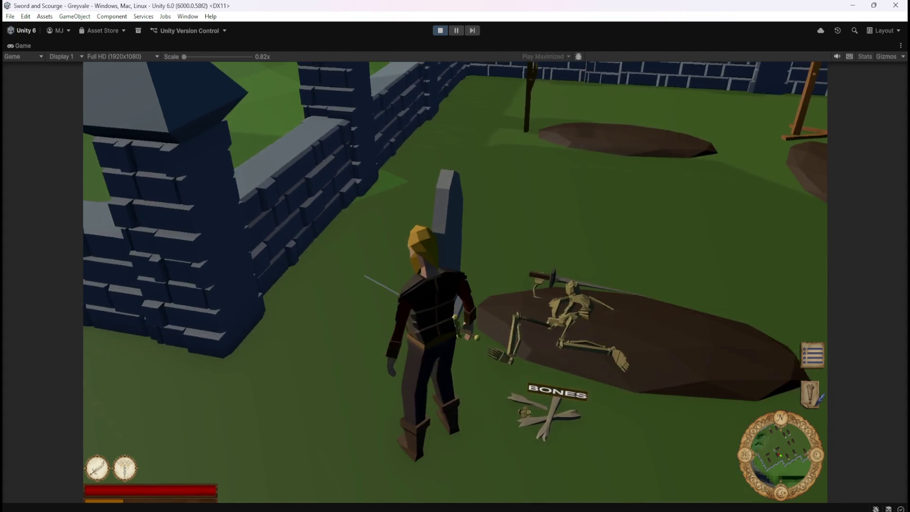
pyautogui.press('w')
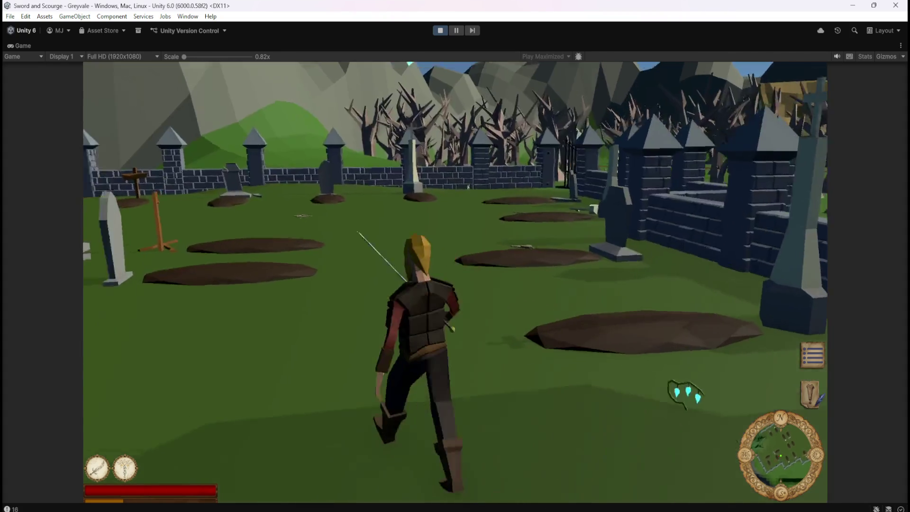
pyautogui.press('w')
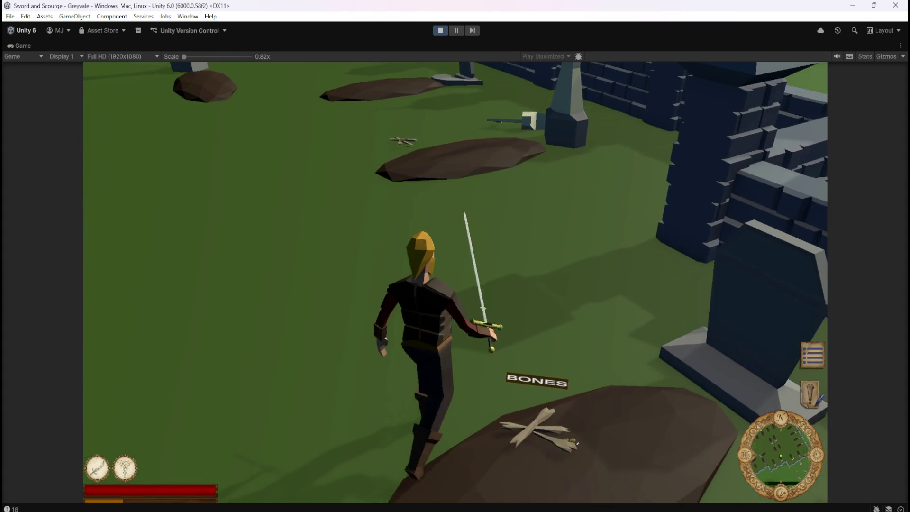
pyautogui.press('w')
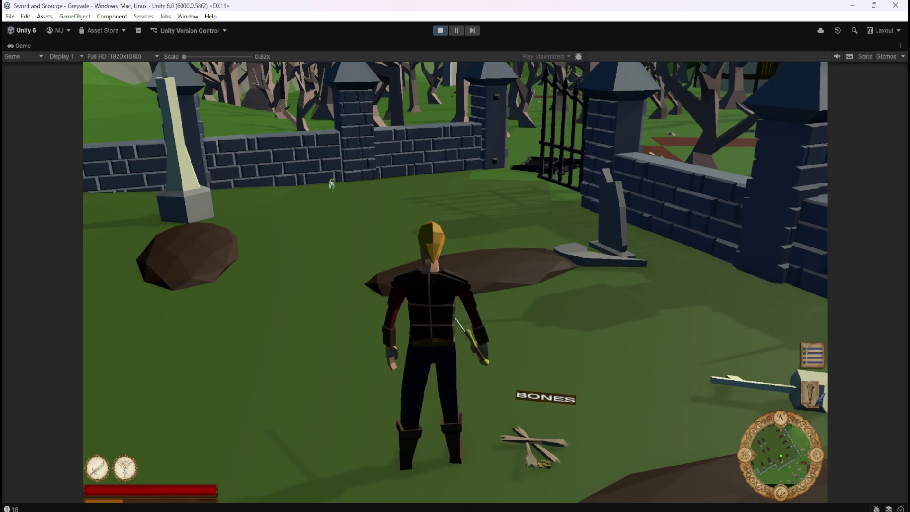
pyautogui.press('w')
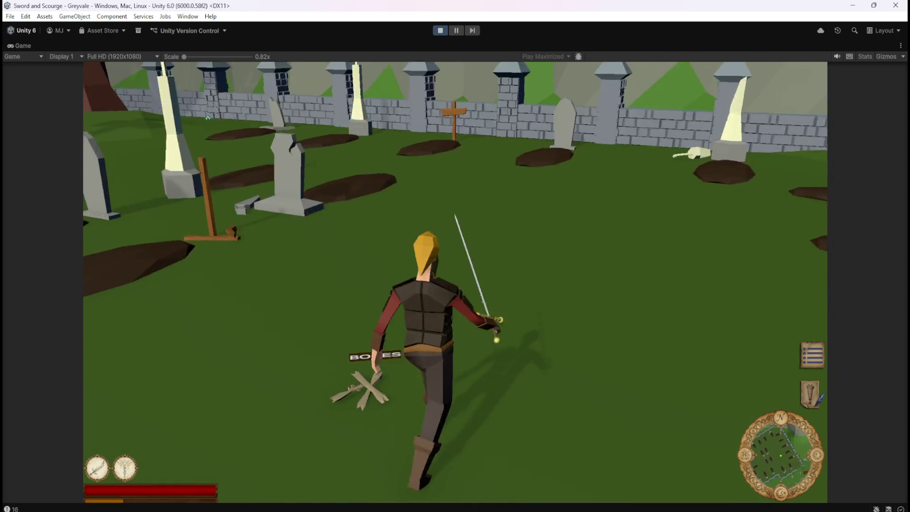
# Head back toward the graves and slash more skeletons with the sword and ability 1.
pyautogui.press('s')
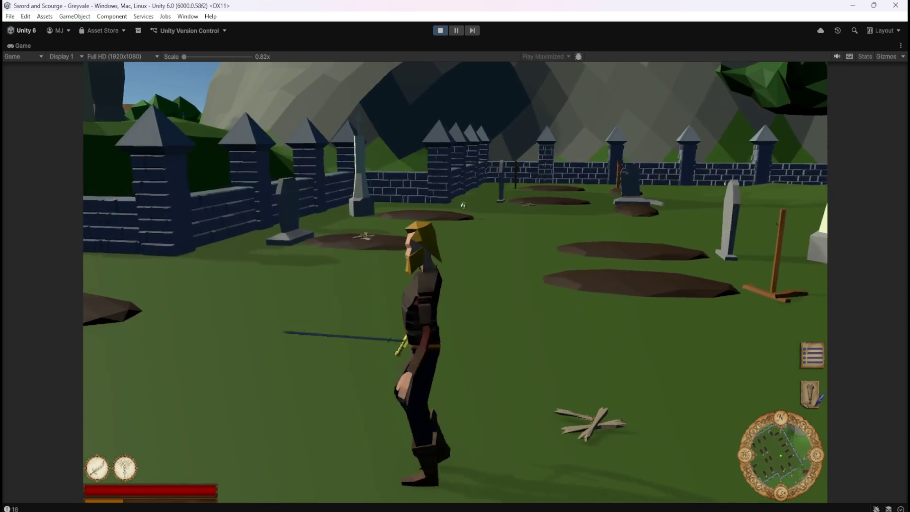
pyautogui.press('w')
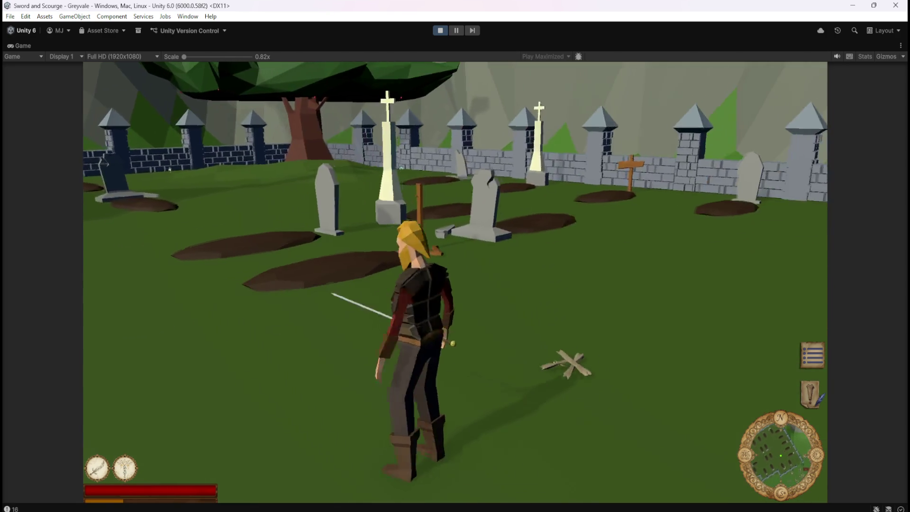
pyautogui.press('a')
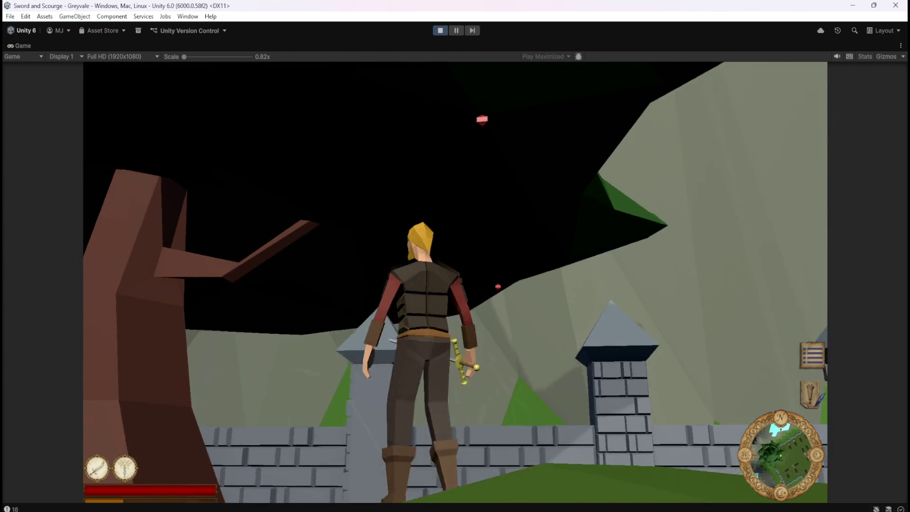
pyautogui.click(84, 367)
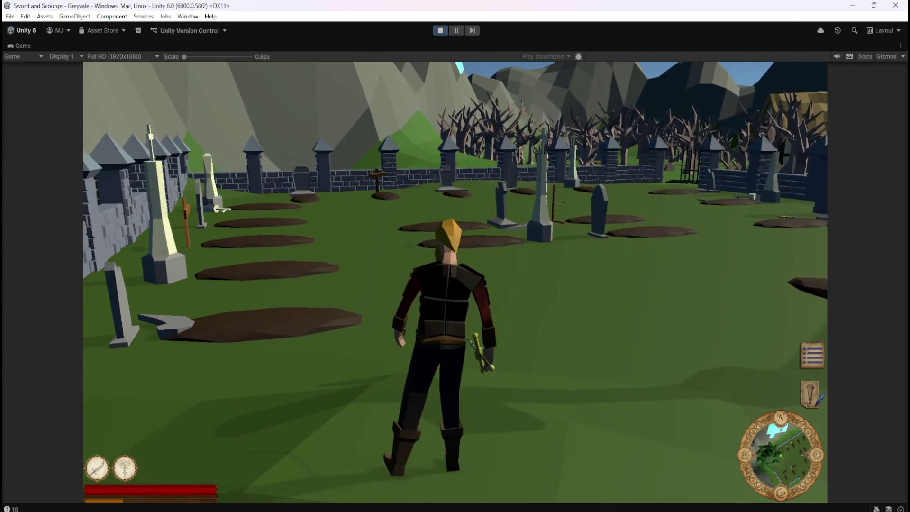
pyautogui.press('w')
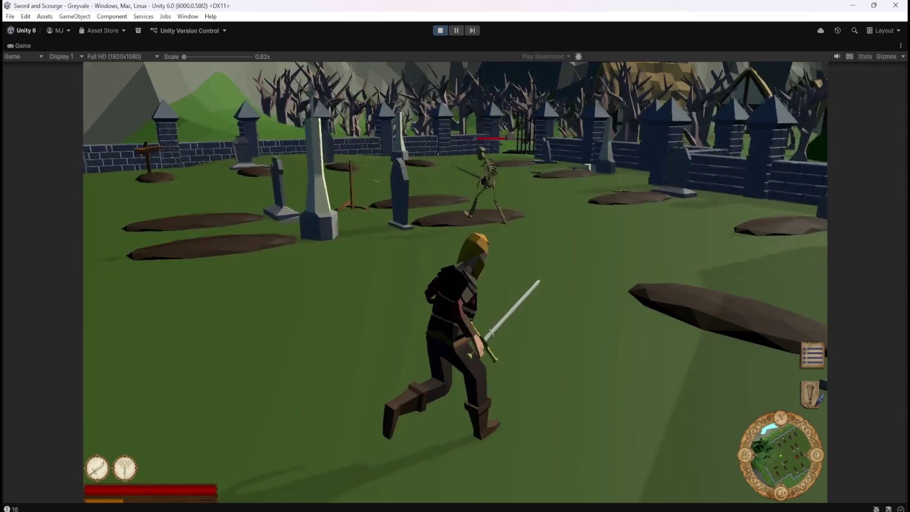
pyautogui.press('1')
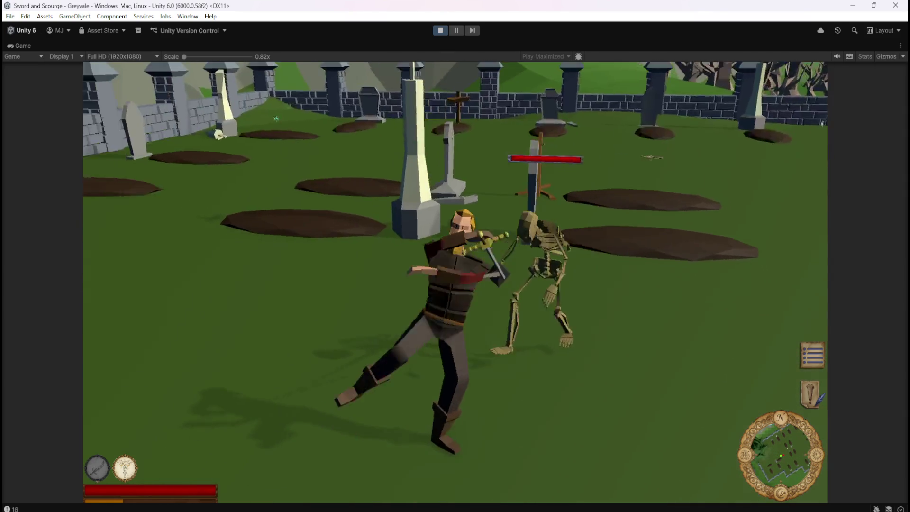
pyautogui.press('w')
pyautogui.press('1')
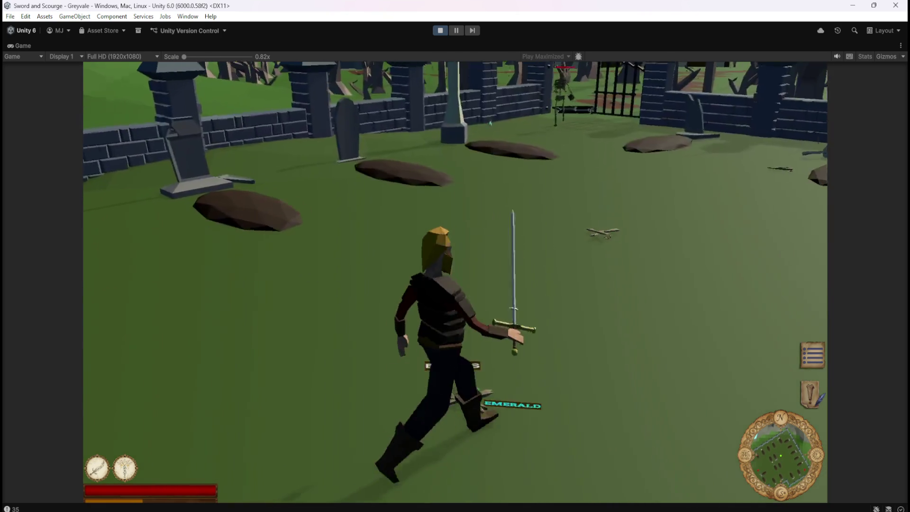
# Walk past the loot labels and kill an approaching skeleton so it leaves a BONES drop.
pyautogui.press('d')
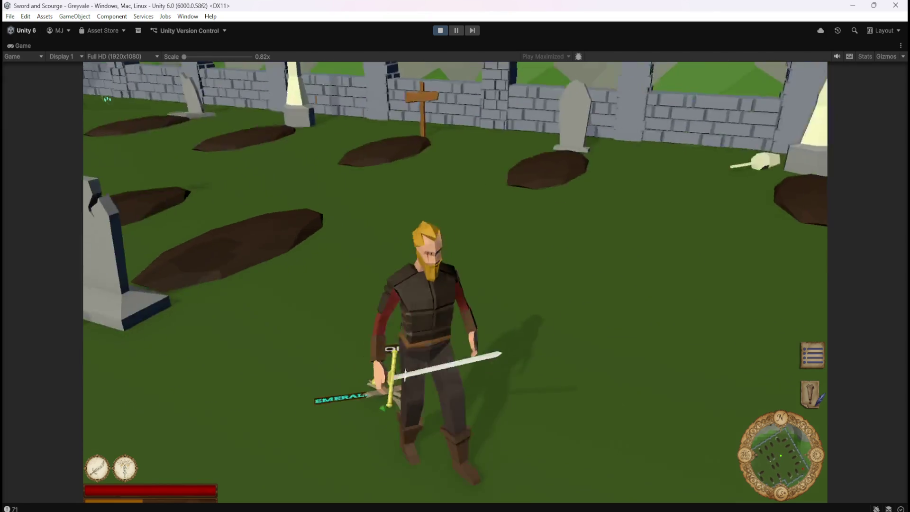
pyautogui.press('w')
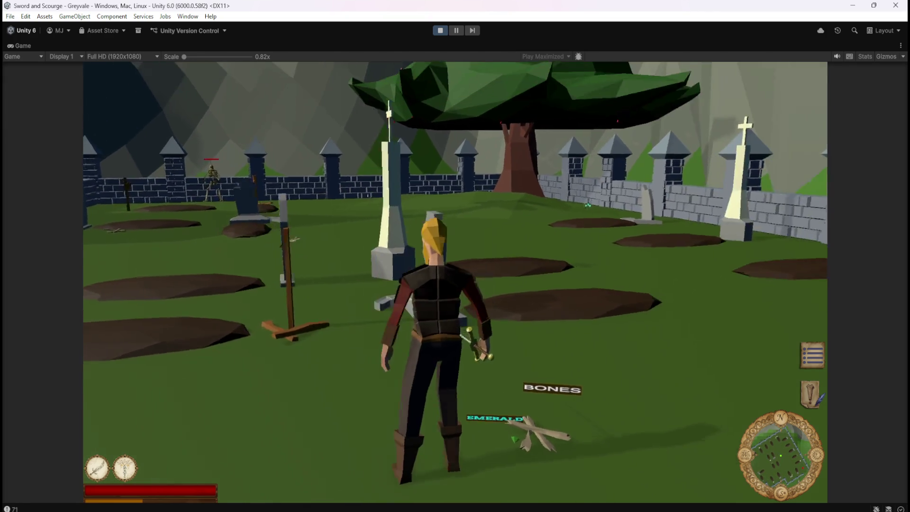
pyautogui.press('w')
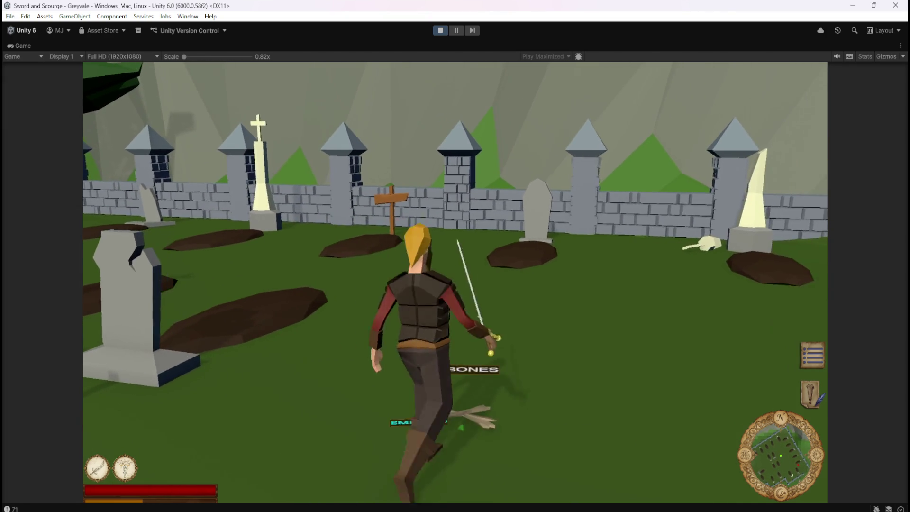
pyautogui.press('s')
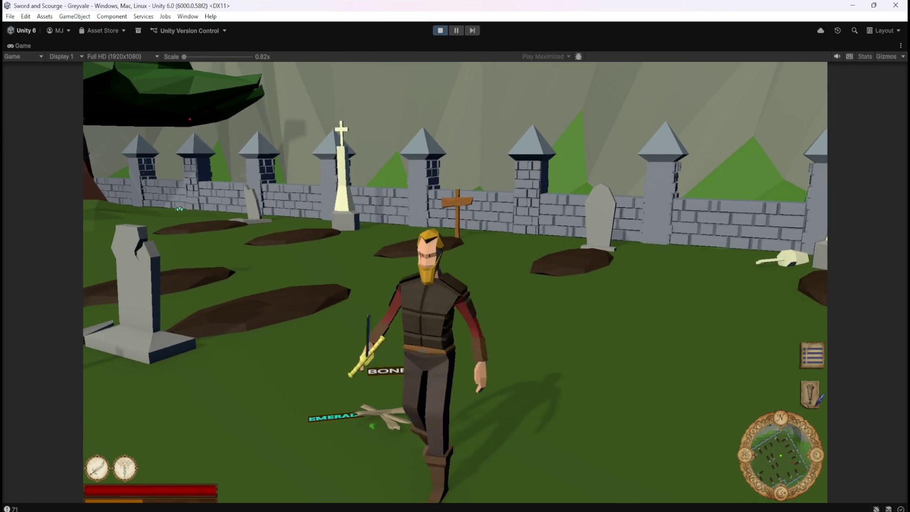
pyautogui.press('s')
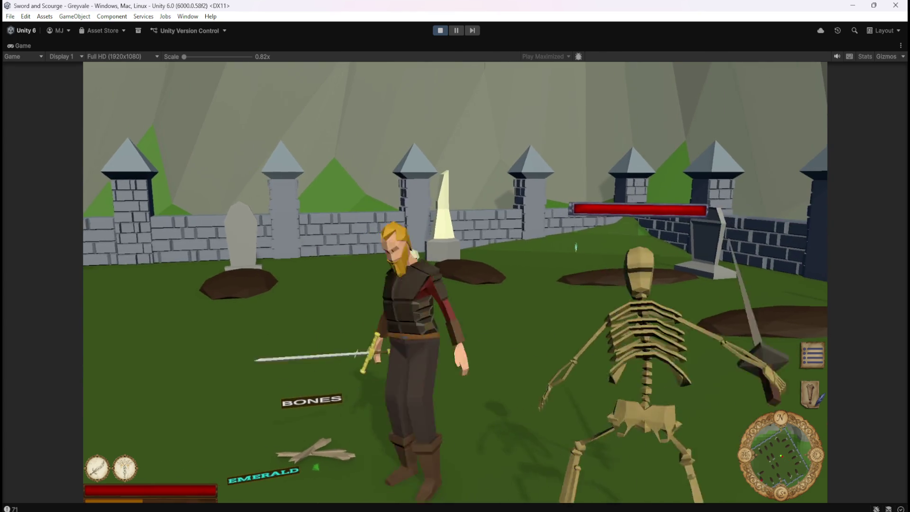
pyautogui.press('w')
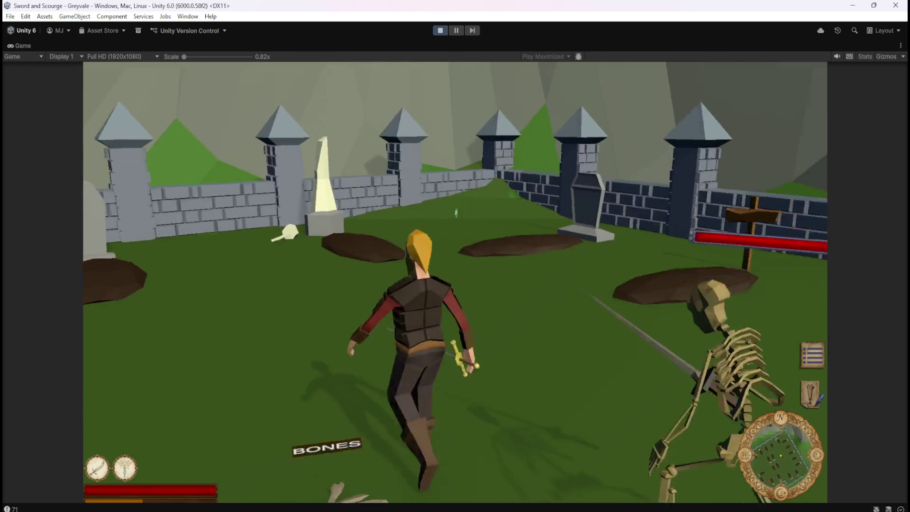
pyautogui.press('w')
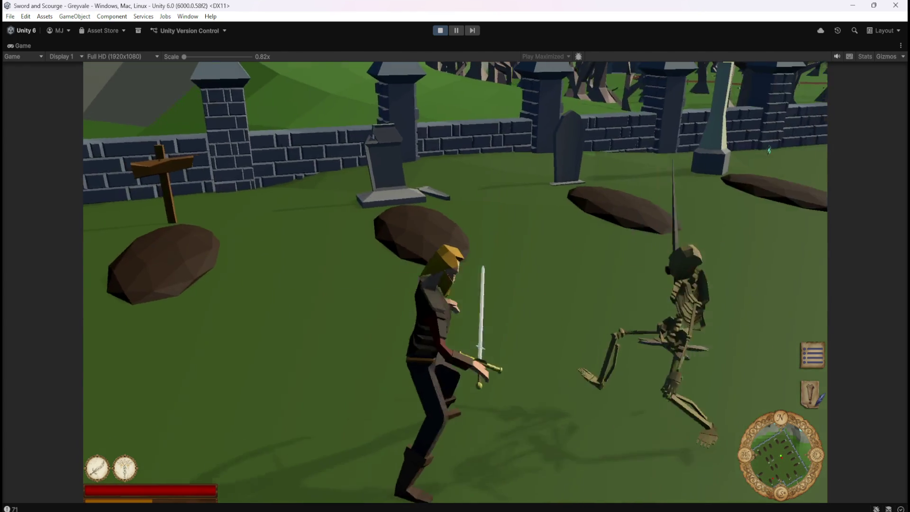
pyautogui.press('s')
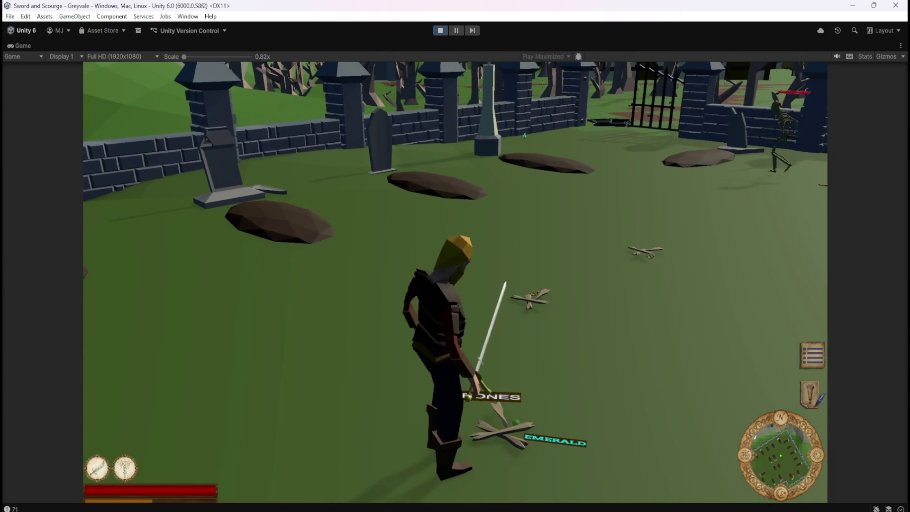
# Attack the skeleton by the cemetery gate, run back into the graveyard, and pause the game.
pyautogui.press('s')
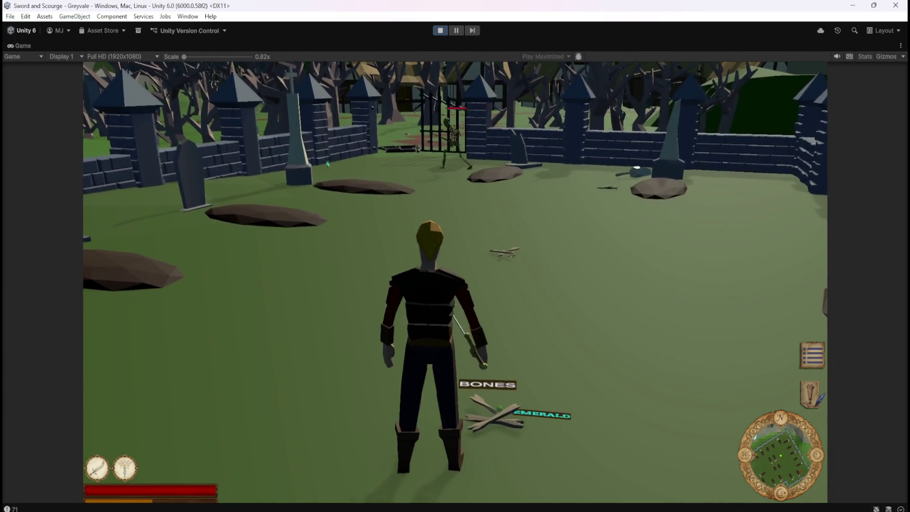
pyautogui.press('w')
pyautogui.press('w')
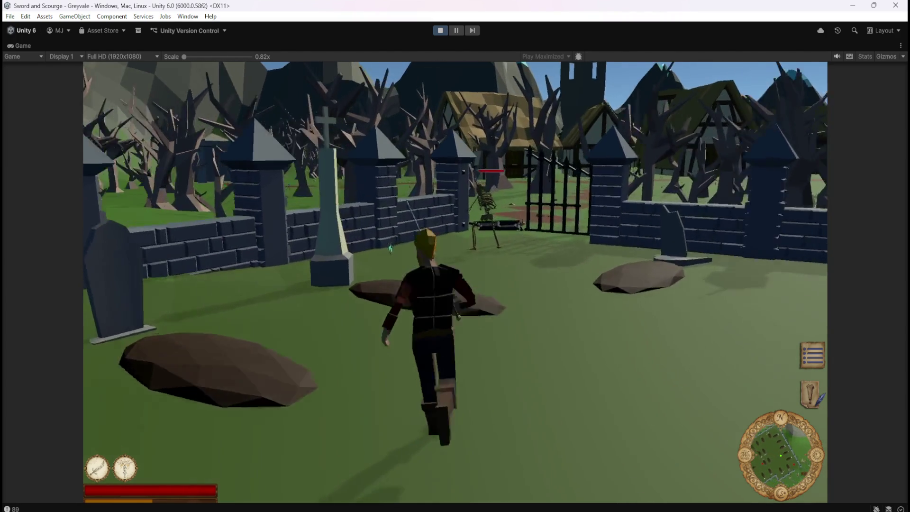
pyautogui.click(485, 266)
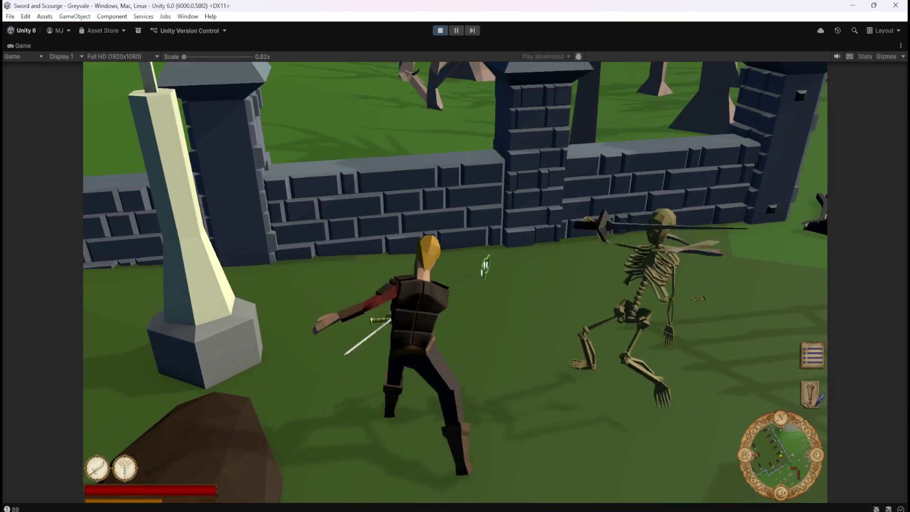
pyautogui.press('s')
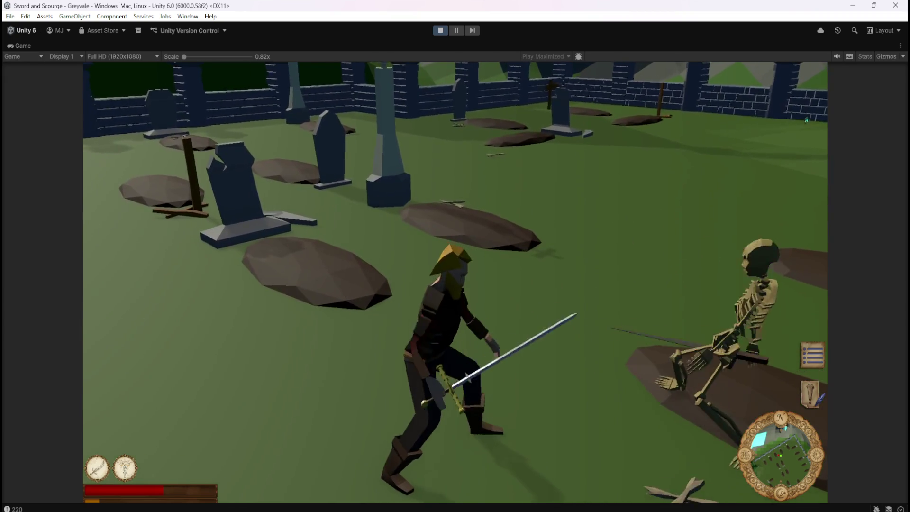
pyautogui.press('Escape')
# Stop Play mode, open the Gem Emerald prefab, and activate its Canvas so EMERALD shows.
pyautogui.click(437, 30)
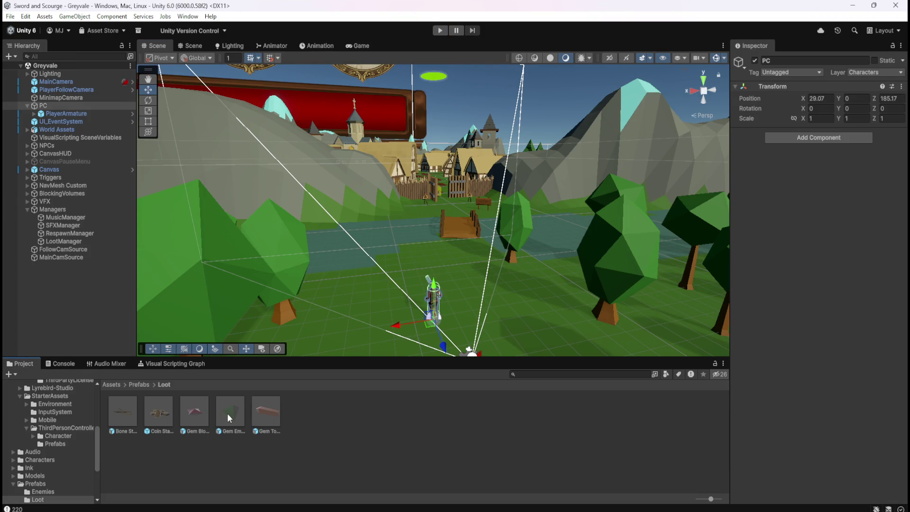
pyautogui.doubleClick(226, 413)
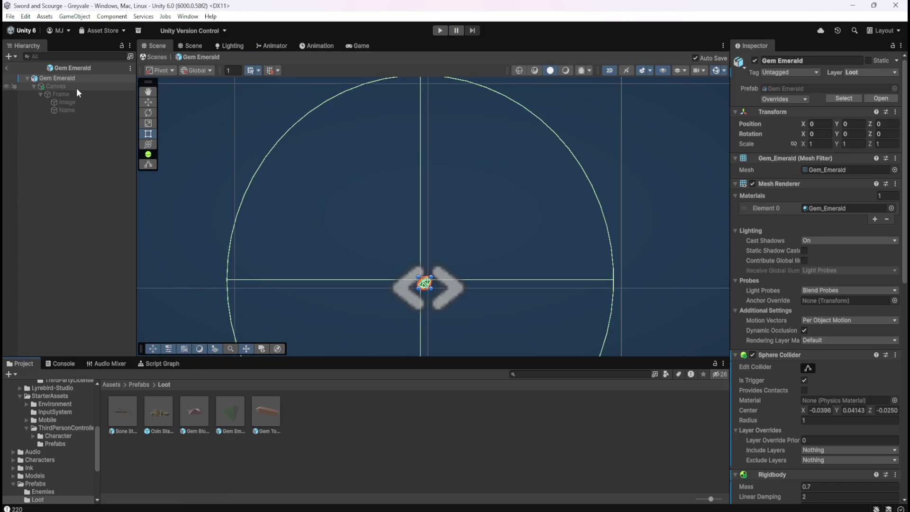
pyautogui.click(56, 87)
pyautogui.click(755, 61)
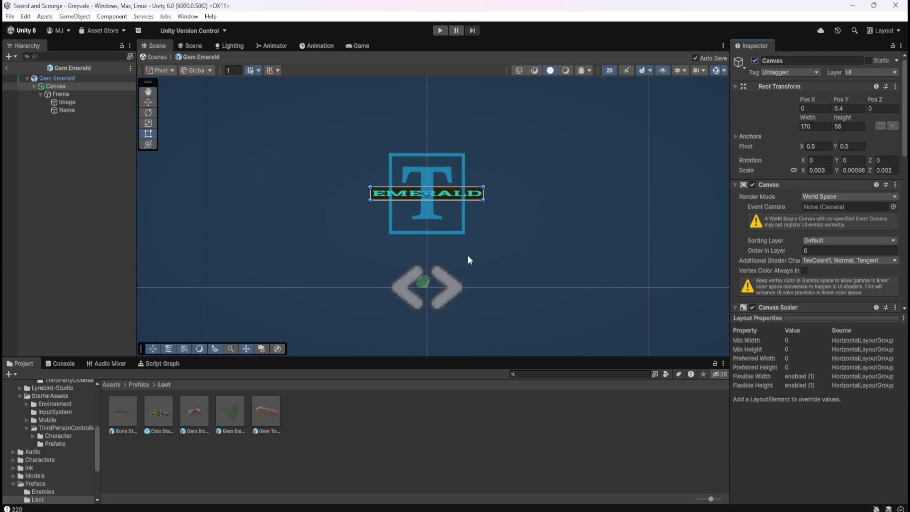
# View the EMERALD label from the front in 3D perspective, framing the gem and label.
pyautogui.click(610, 71)
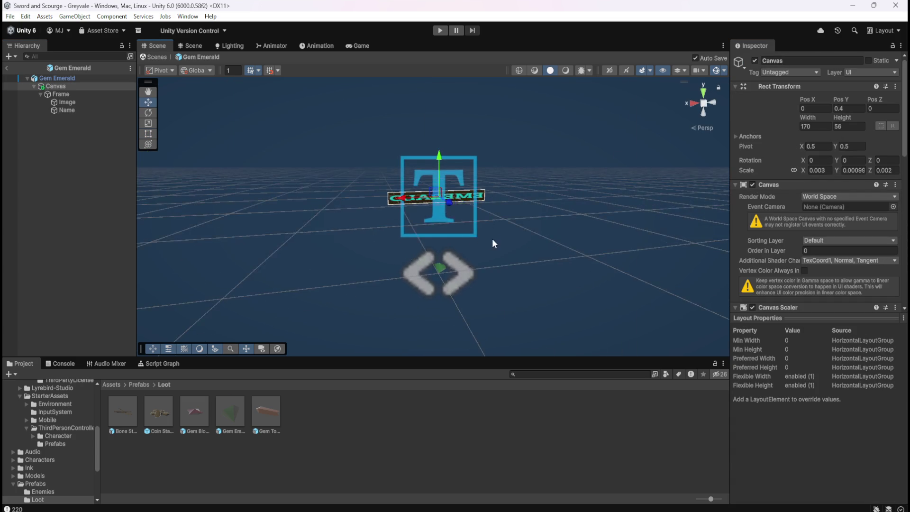
pyautogui.press('w')
pyautogui.moveTo(521, 265)
pyautogui.mouseDown()
pyautogui.moveTo(632, 297)
pyautogui.moveTo(500, 260)
pyautogui.moveTo(703, 284)
pyautogui.mouseUp()
pyautogui.moveTo(434, 231)
pyautogui.mouseDown()
pyautogui.moveTo(380, 248)
pyautogui.moveTo(285, 256)
pyautogui.mouseUp()
pyautogui.moveTo(345, 212)
pyautogui.mouseDown()
pyautogui.moveTo(451, 228)
pyautogui.moveTo(432, 248)
pyautogui.moveTo(576, 216)
pyautogui.moveTo(647, 162)
pyautogui.moveTo(629, 187)
pyautogui.moveTo(477, 211)
pyautogui.moveTo(521, 204)
pyautogui.moveTo(476, 236)
pyautogui.moveTo(592, 213)
pyautogui.moveTo(528, 205)
pyautogui.moveTo(616, 196)
pyautogui.moveTo(555, 177)
pyautogui.moveTo(560, 154)
pyautogui.moveTo(544, 213)
pyautogui.mouseUp()
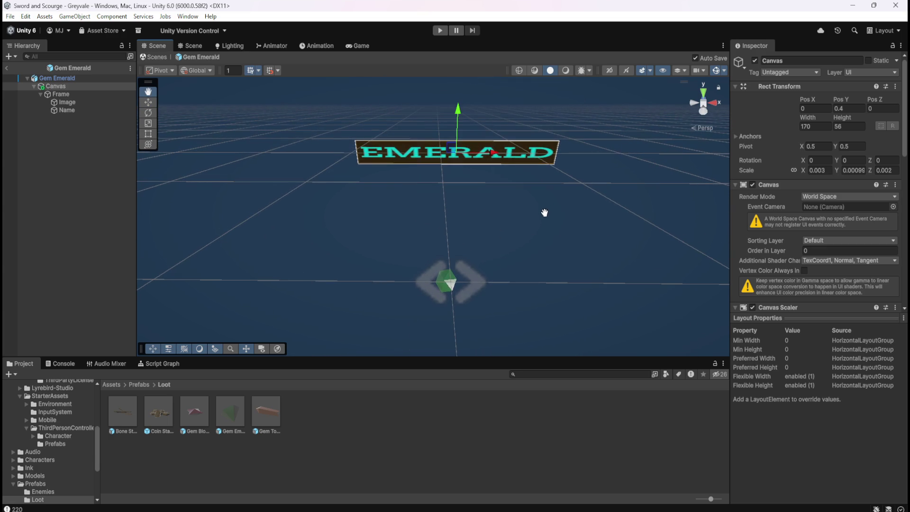
pyautogui.click(82, 79)
pyautogui.scroll(-4, 759, 319)
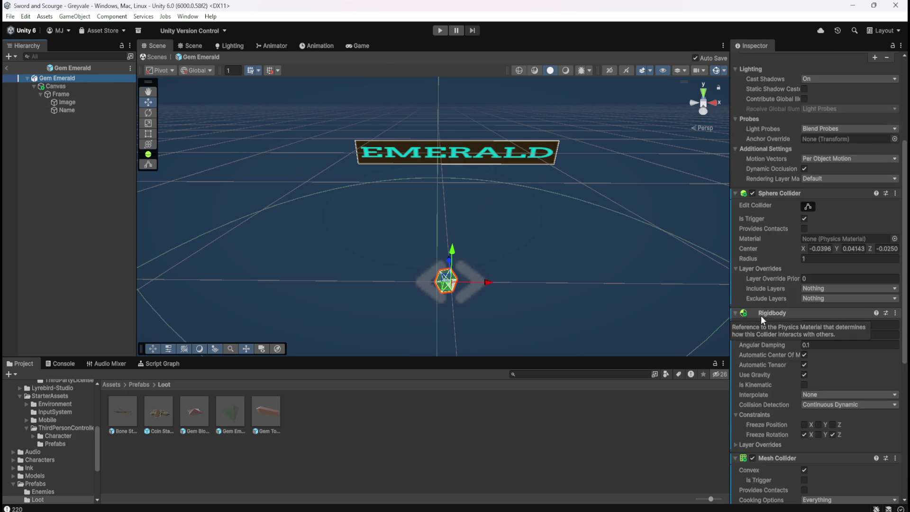
pyautogui.scroll(2, 762, 319)
pyautogui.scroll(3, 762, 314)
pyautogui.moveTo(538, 244)
pyautogui.mouseDown()
pyautogui.moveTo(529, 181)
pyautogui.moveTo(523, 247)
pyautogui.moveTo(532, 191)
pyautogui.moveTo(500, 244)
pyautogui.moveTo(520, 243)
pyautogui.moveTo(526, 232)
pyautogui.mouseUp()
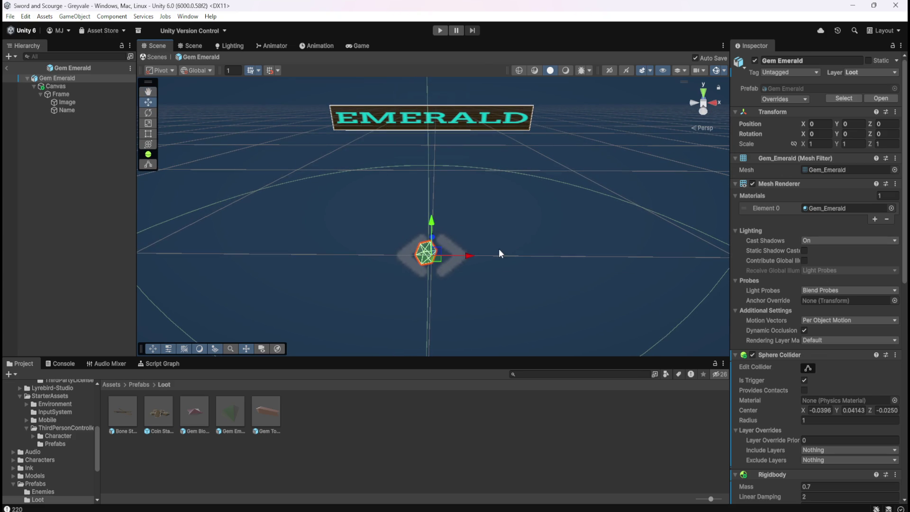
# Toggle the Scene view between 2D and 3D, then exit Prefab Mode back to Greyvale.
pyautogui.click(608, 70)
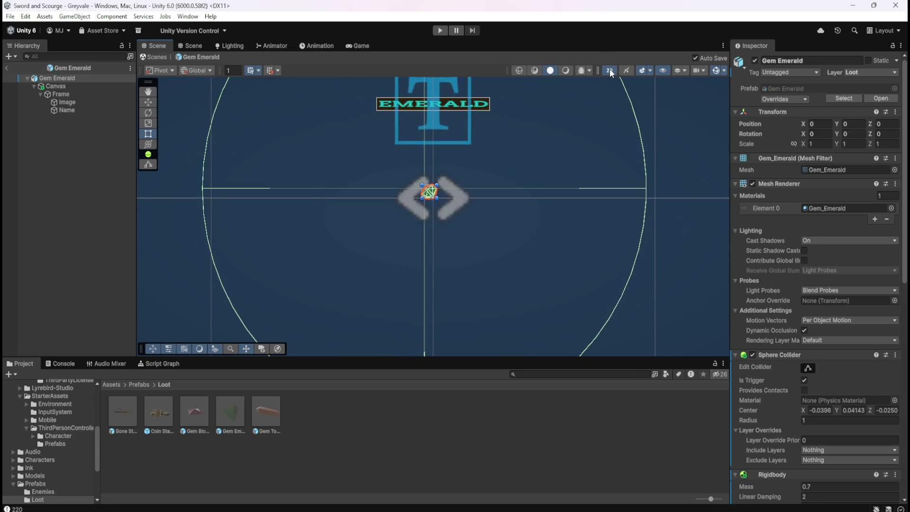
pyautogui.click(609, 69)
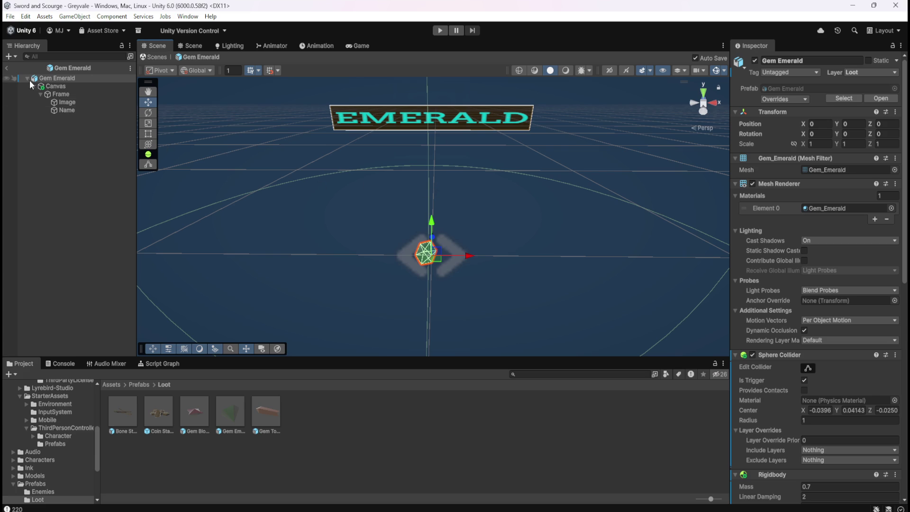
pyautogui.click(7, 68)
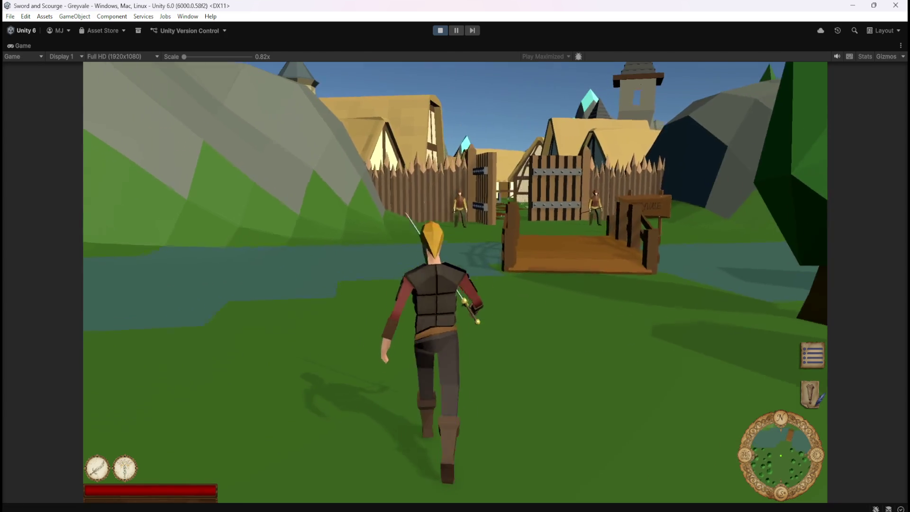
# Run through the village past the well, draw the sword, and reach the graveyard gate.
pyautogui.press('w')
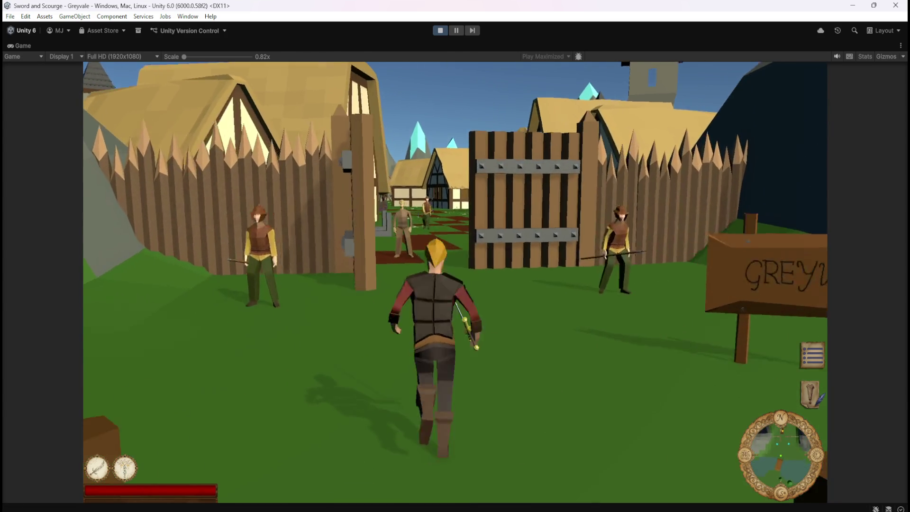
pyautogui.press('w')
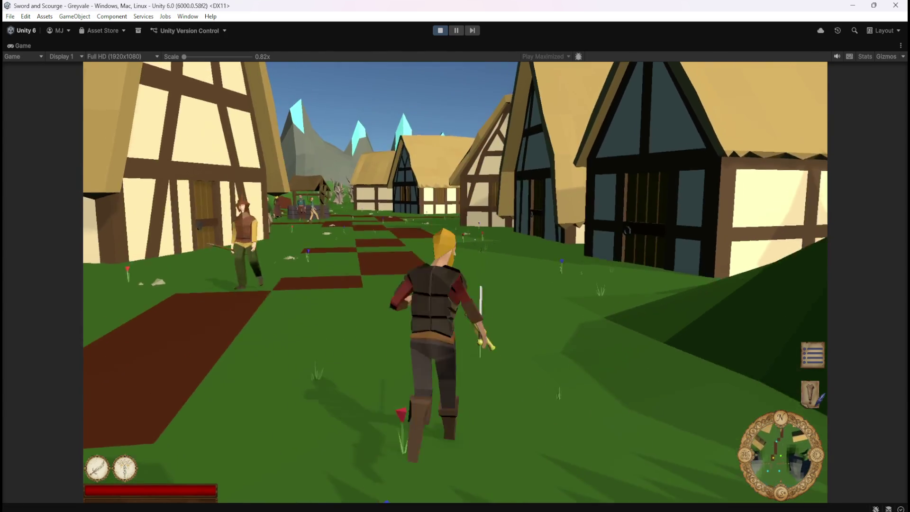
pyautogui.press('w')
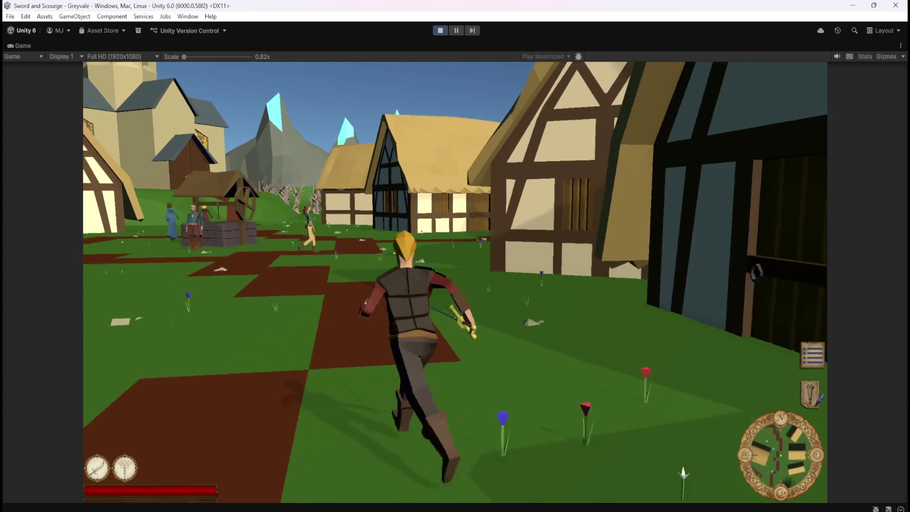
pyautogui.press('w')
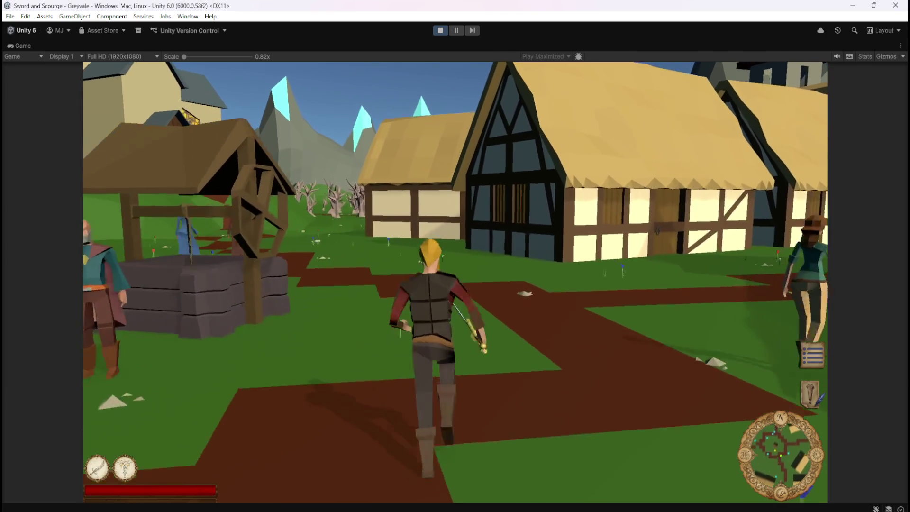
pyautogui.press('w')
pyautogui.press('w')
pyautogui.press('1')
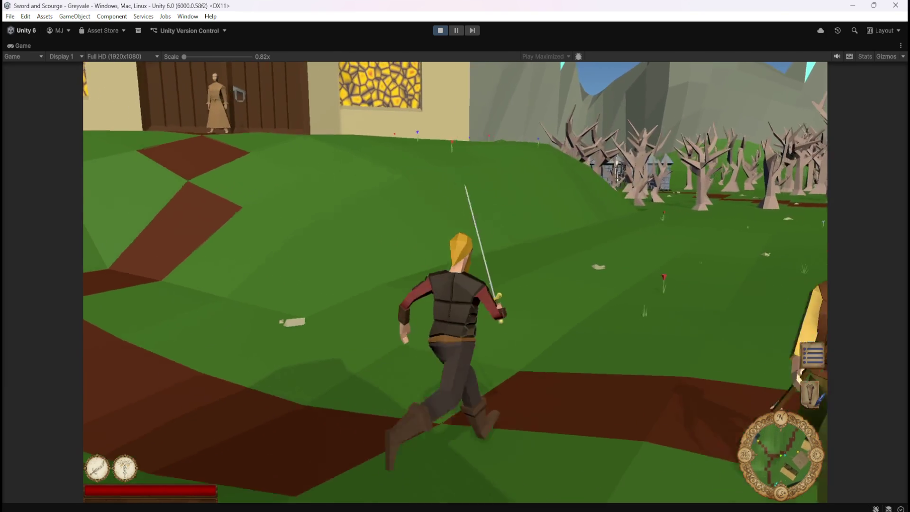
pyautogui.press('w')
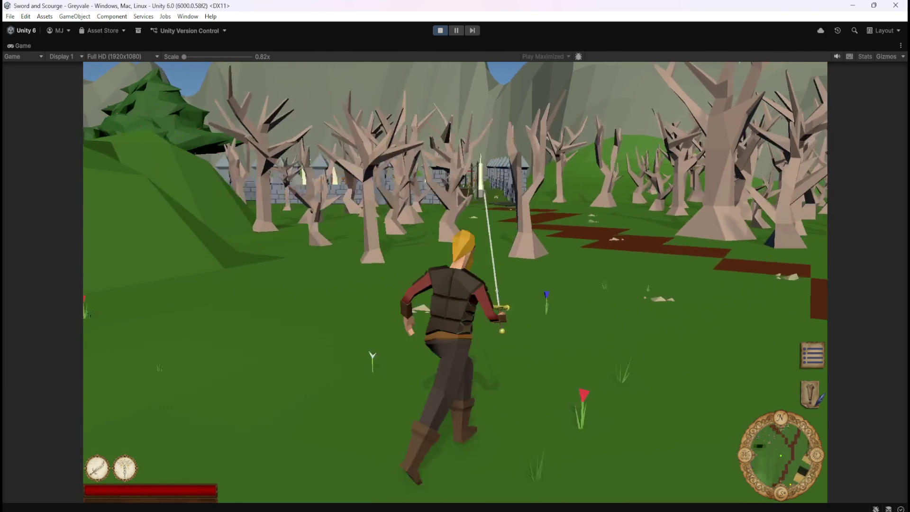
pyautogui.press('w')
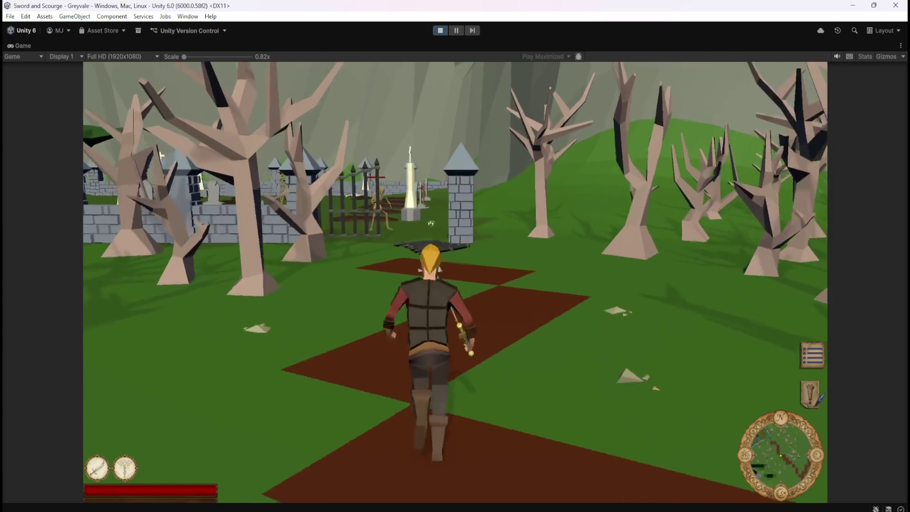
# Kill the first two skeletons and look over their labelled drops.
pyautogui.press('w')
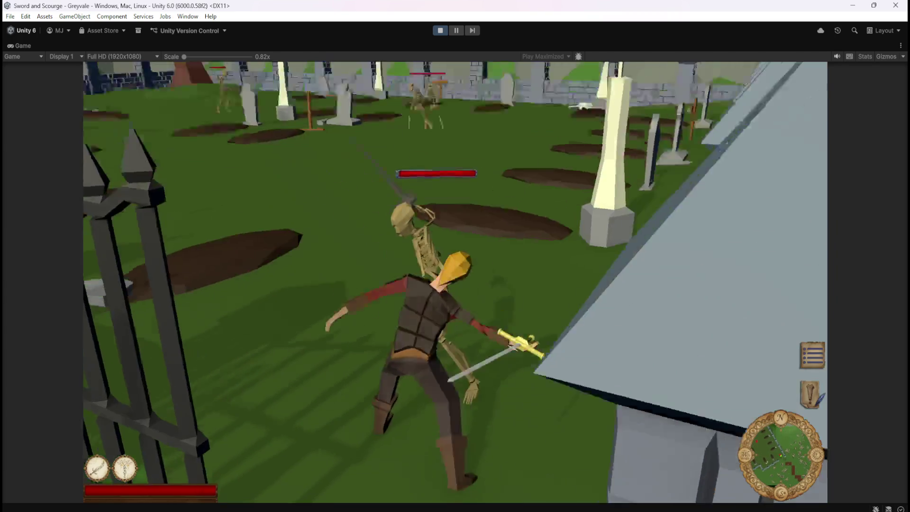
pyautogui.press('w')
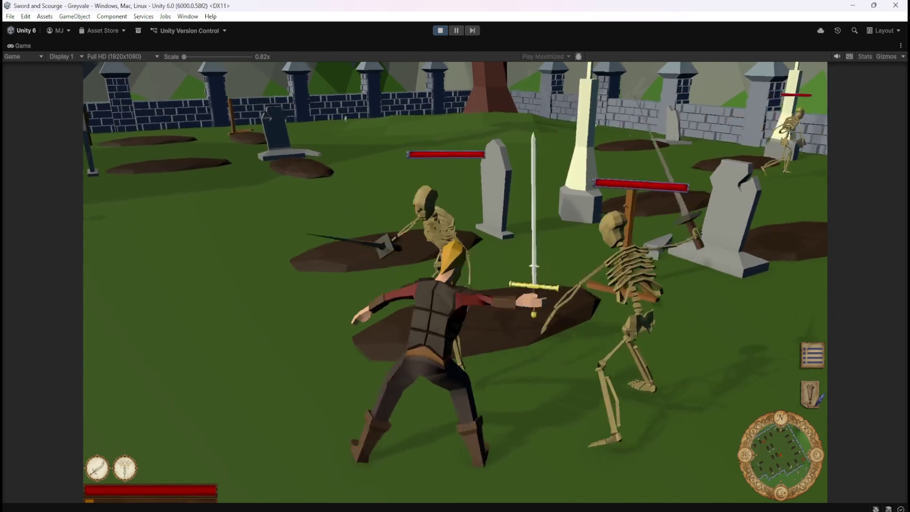
pyautogui.press('w')
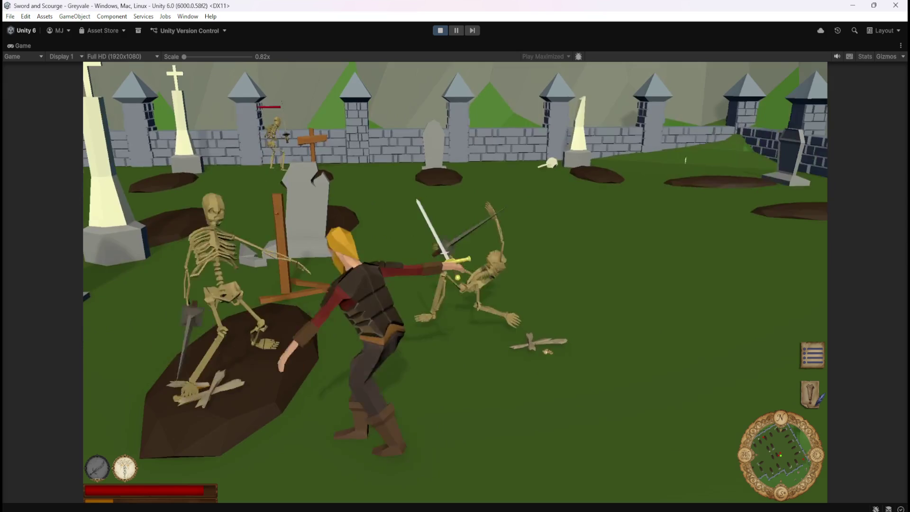
pyautogui.press('w')
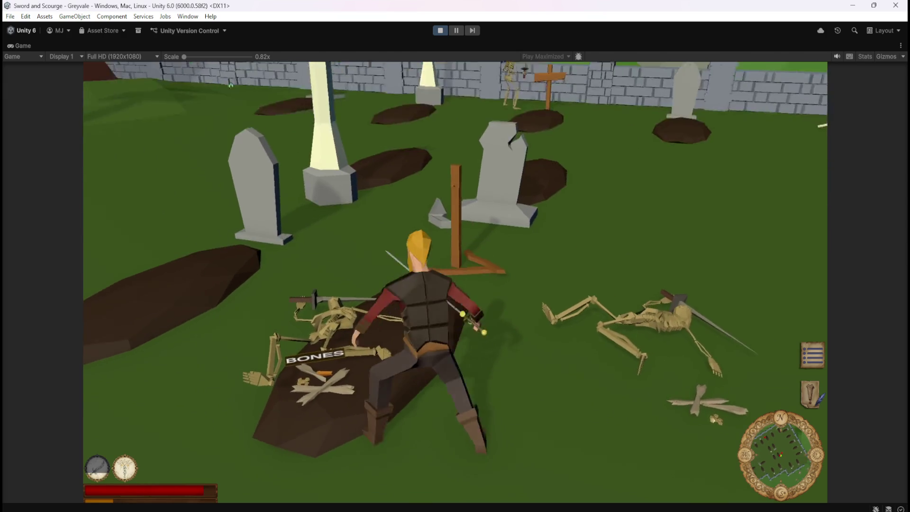
pyautogui.press('w')
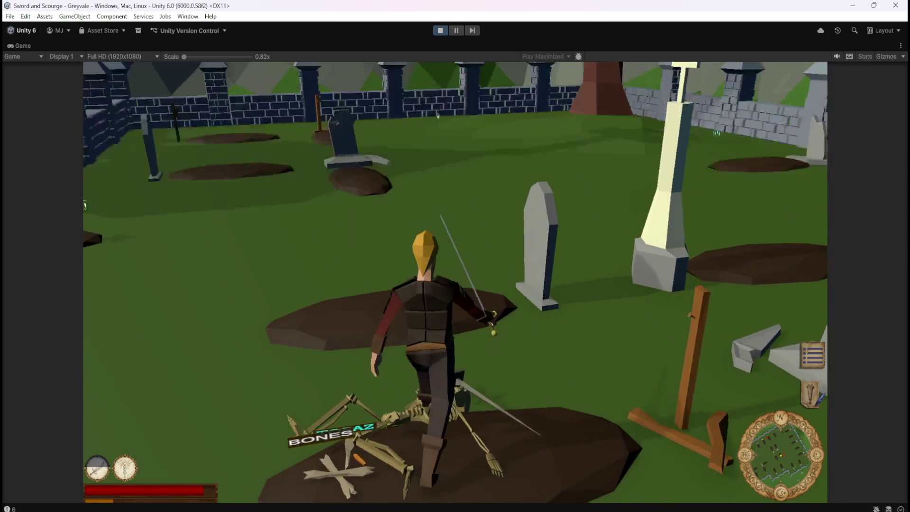
# Kill another skeleton, inspect its drops, and heal back to full health with ability 2.
pyautogui.press('w')
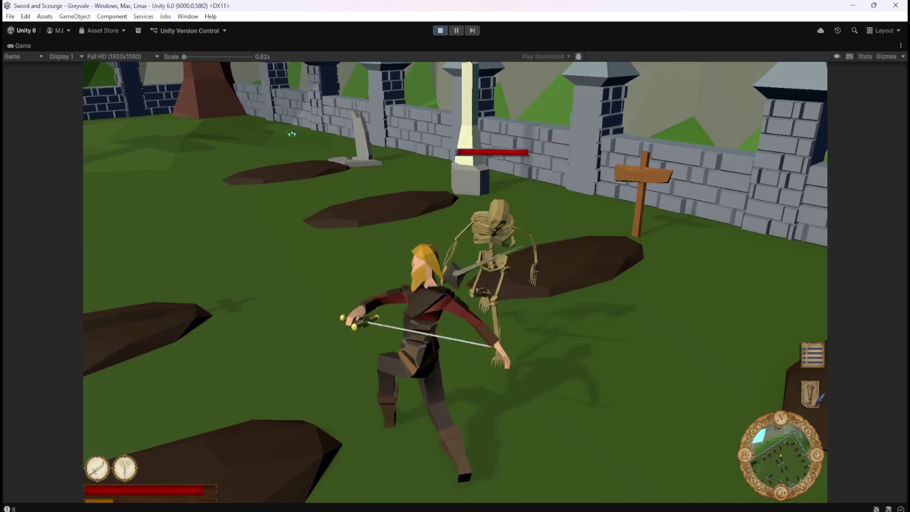
pyautogui.press('w')
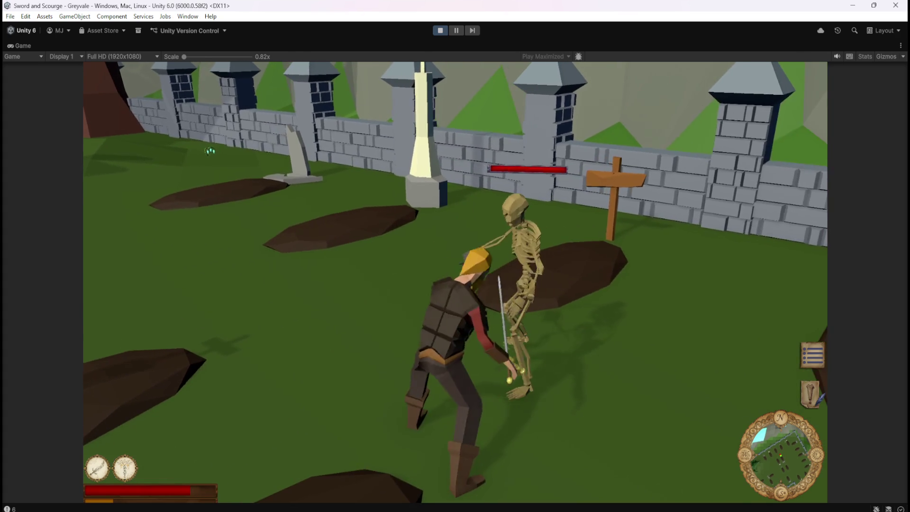
pyautogui.press('w')
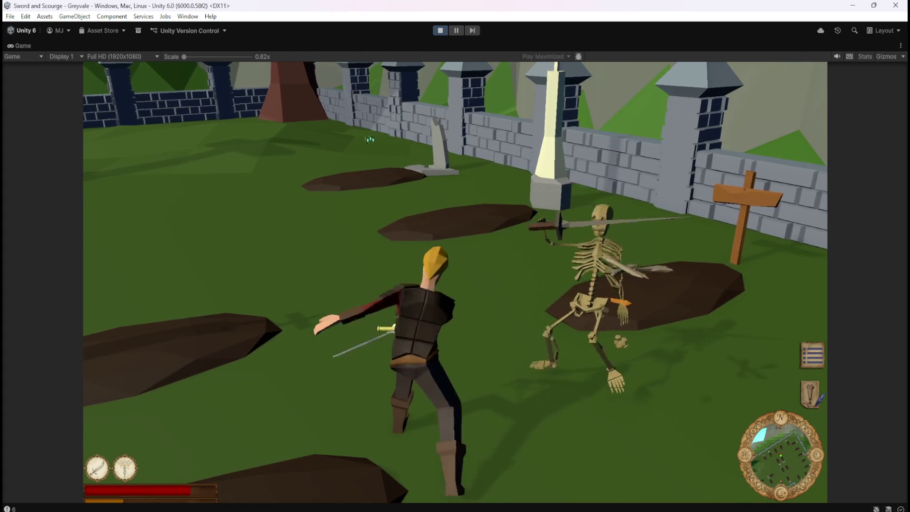
pyautogui.press('w')
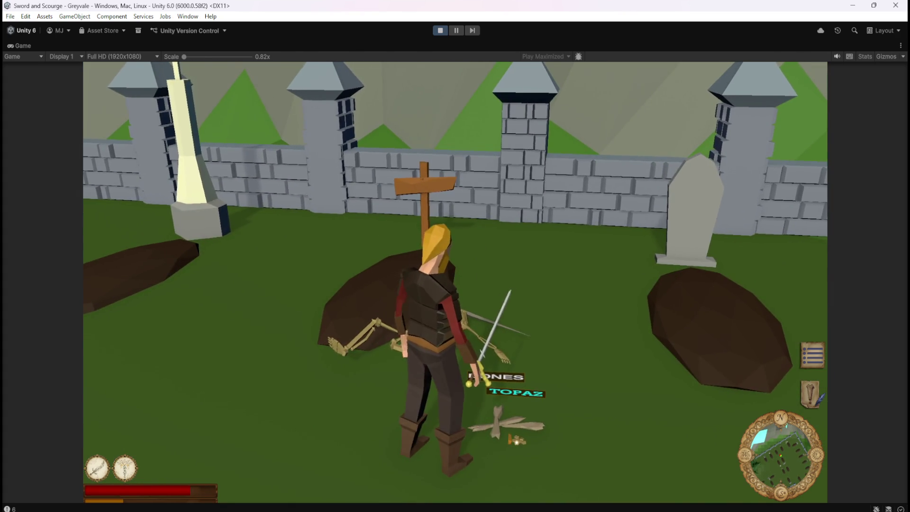
pyautogui.press('w')
pyautogui.press('w')
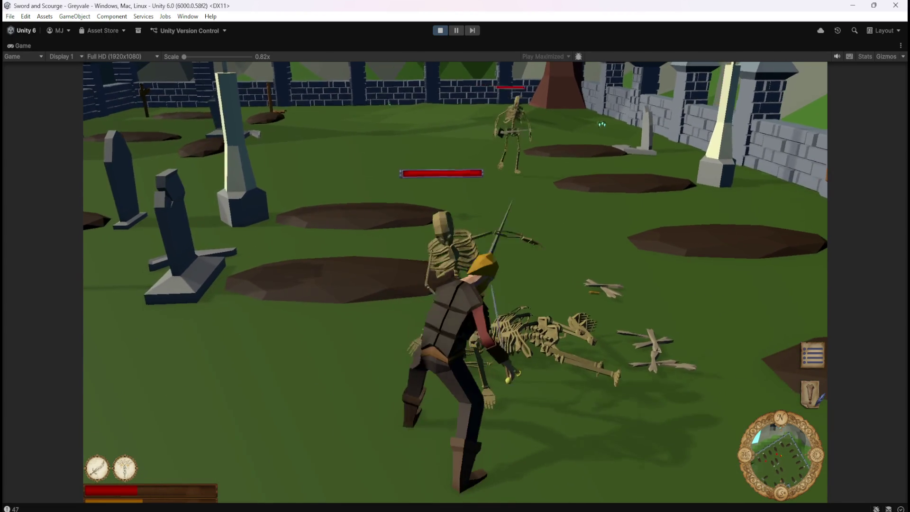
pyautogui.press('2')
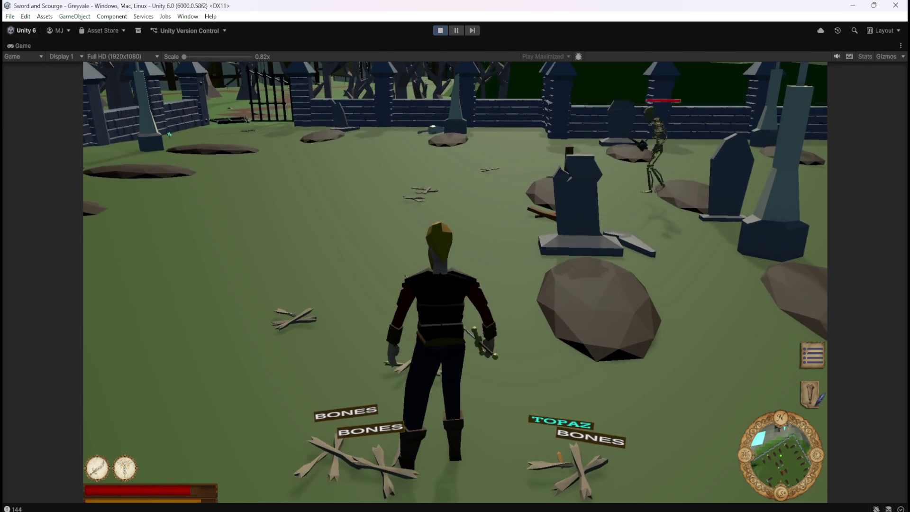
# Run toward the skeleton by the fence.
pyautogui.press('w')
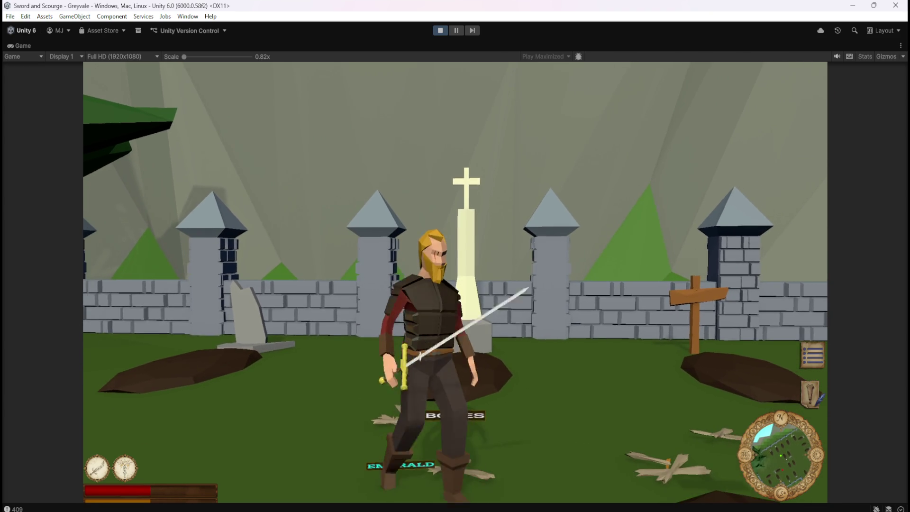
# Walk into the graveyard, ready the sword, and fight a skeleton.
pyautogui.press('w')
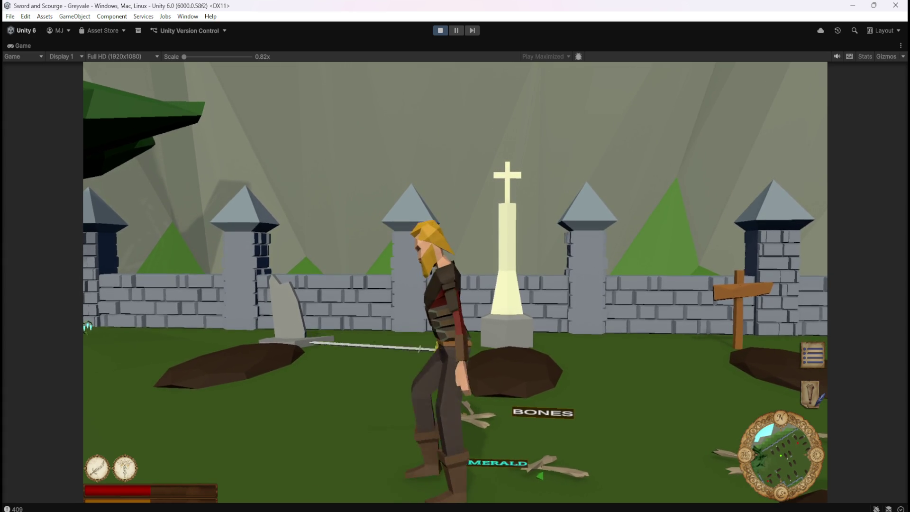
pyautogui.press('d')
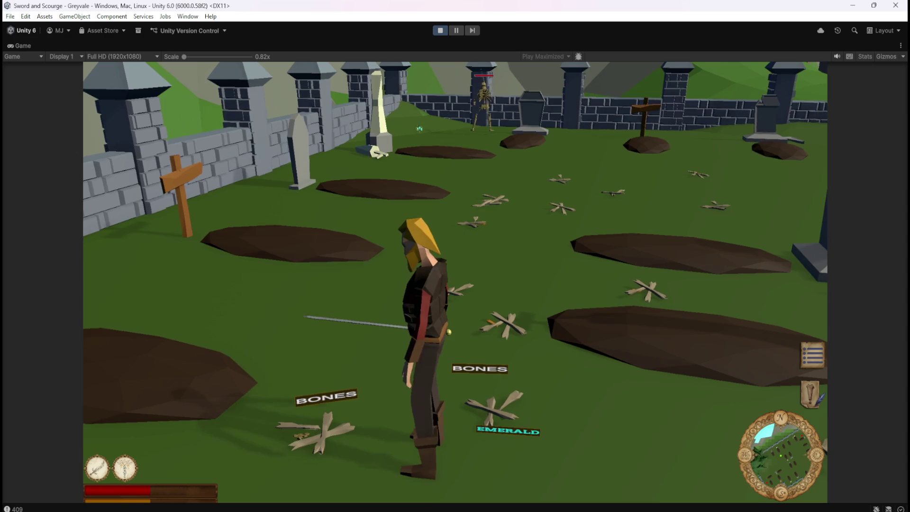
pyautogui.press('w')
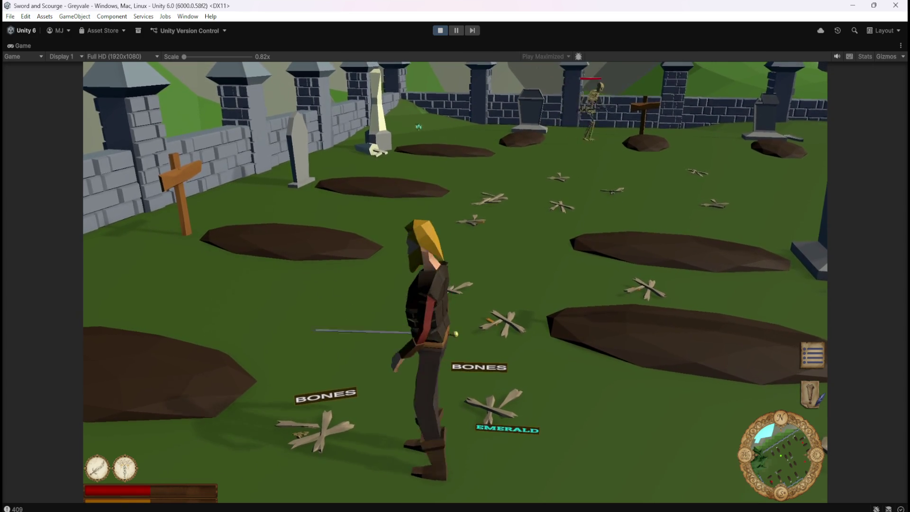
pyautogui.press('s')
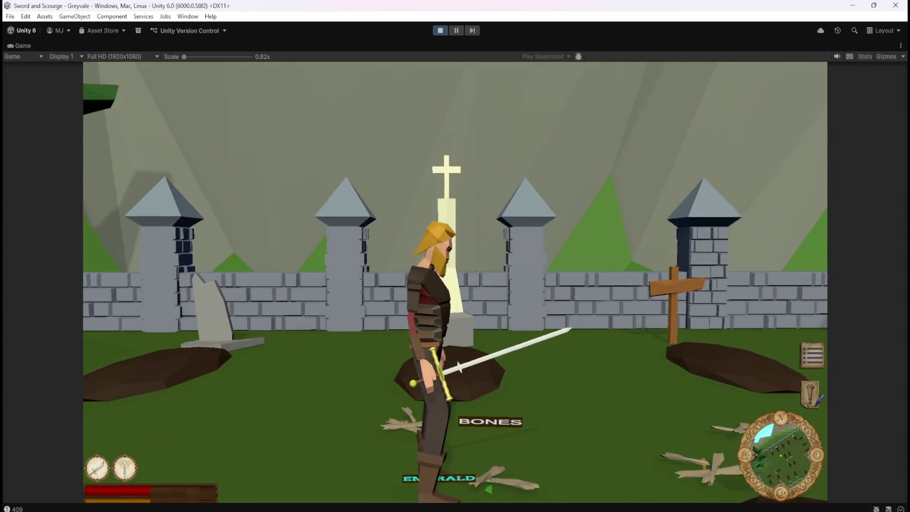
pyautogui.press('a')
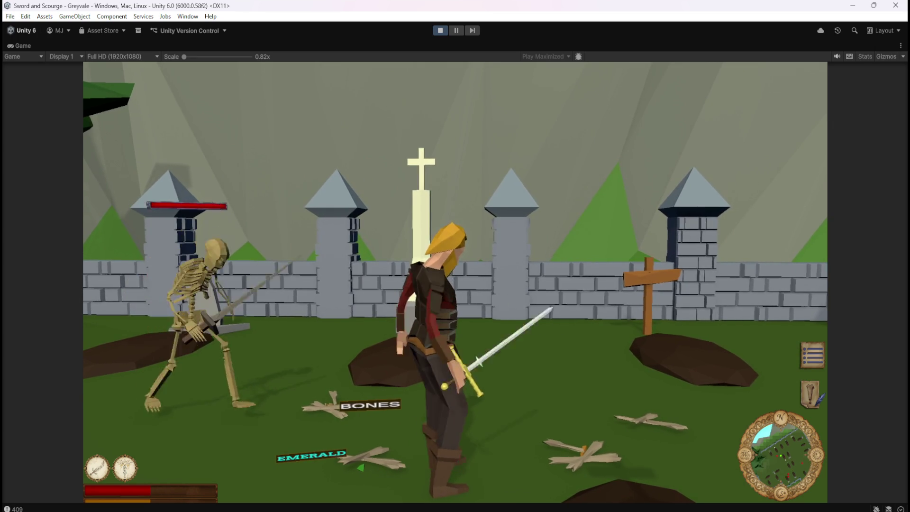
pyautogui.press('w')
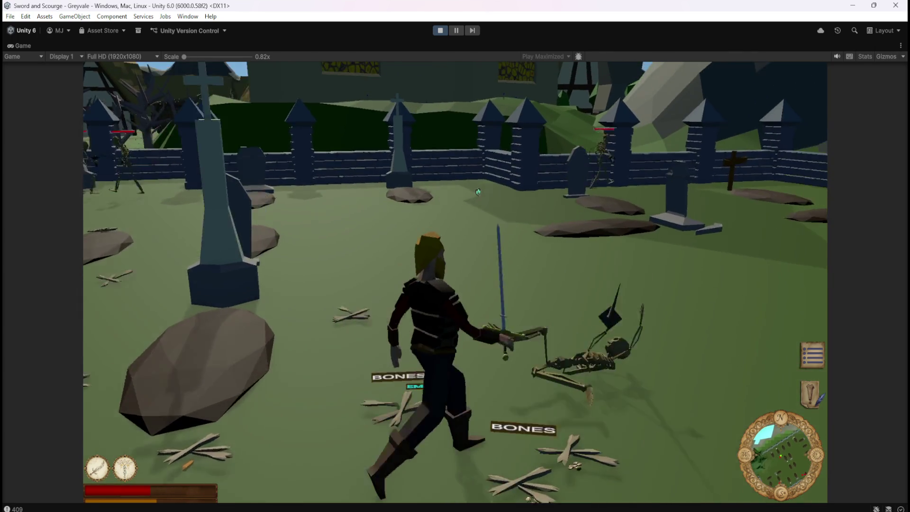
# Move toward the BONES and TOPAZ drops, then turn and circle the nearby skeleton.
pyautogui.press('w')
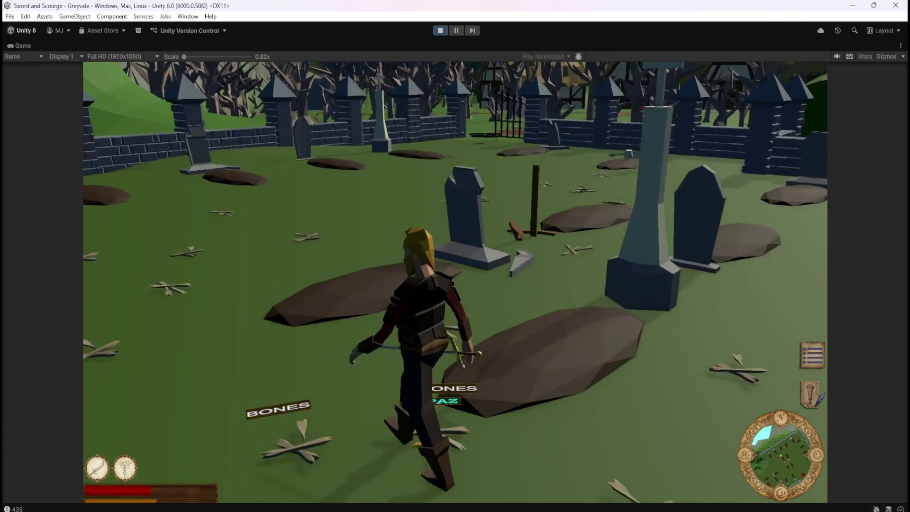
pyautogui.press('w')
pyautogui.press('d')
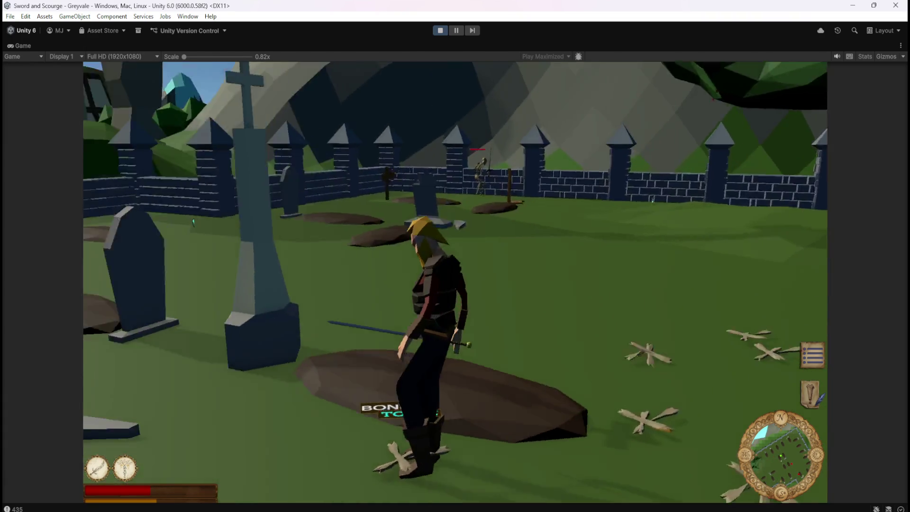
pyautogui.press('w')
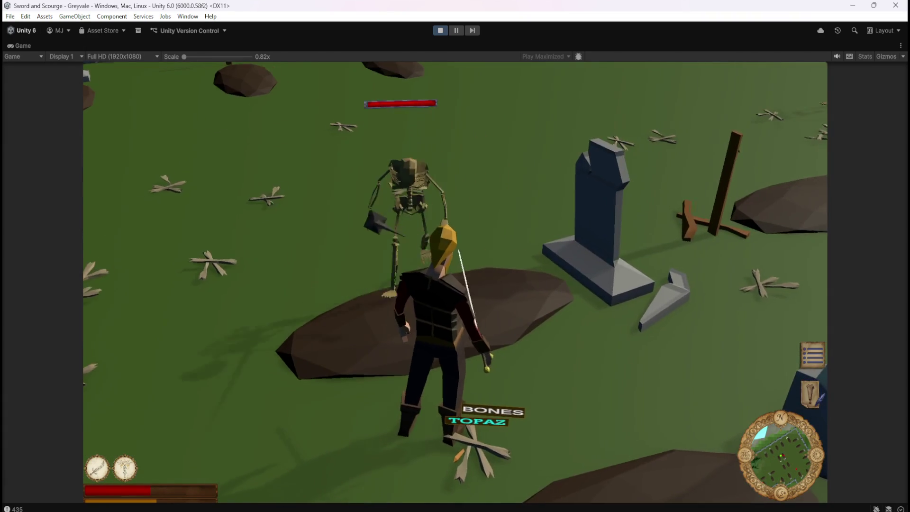
pyautogui.press('d')
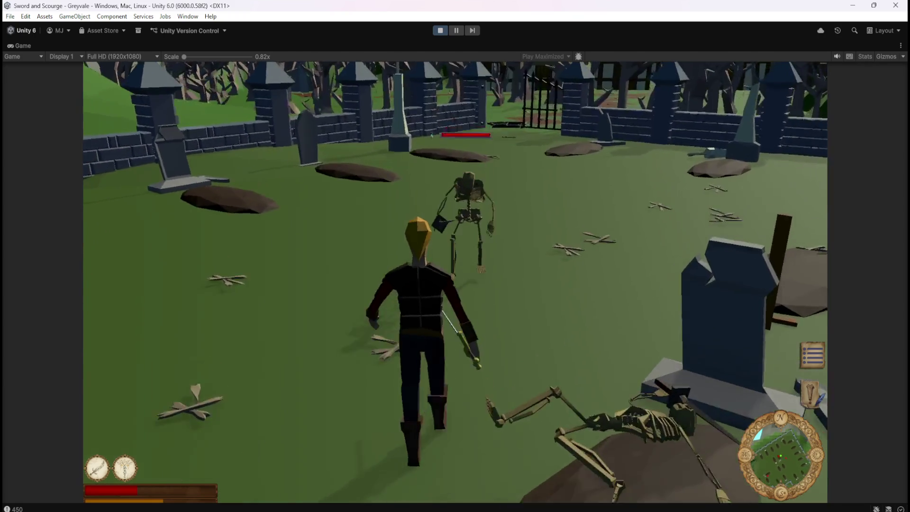
pyautogui.press('d')
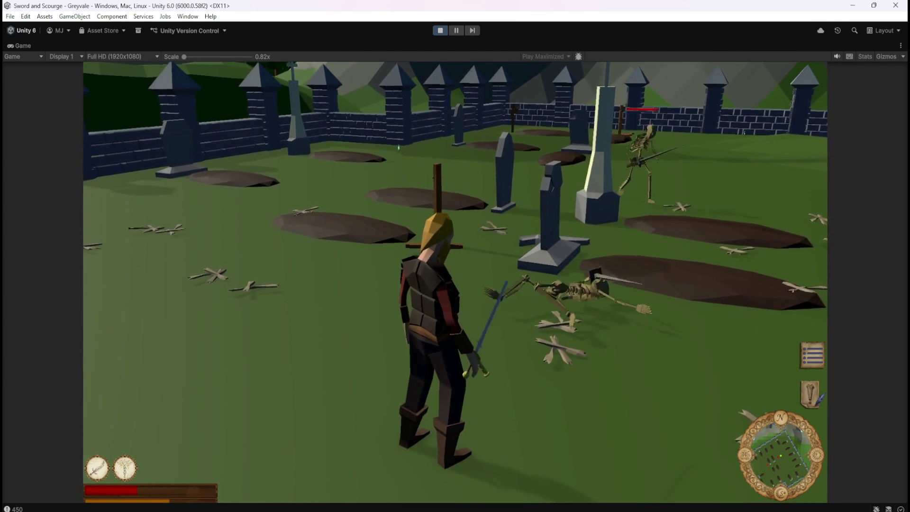
pyautogui.press('d')
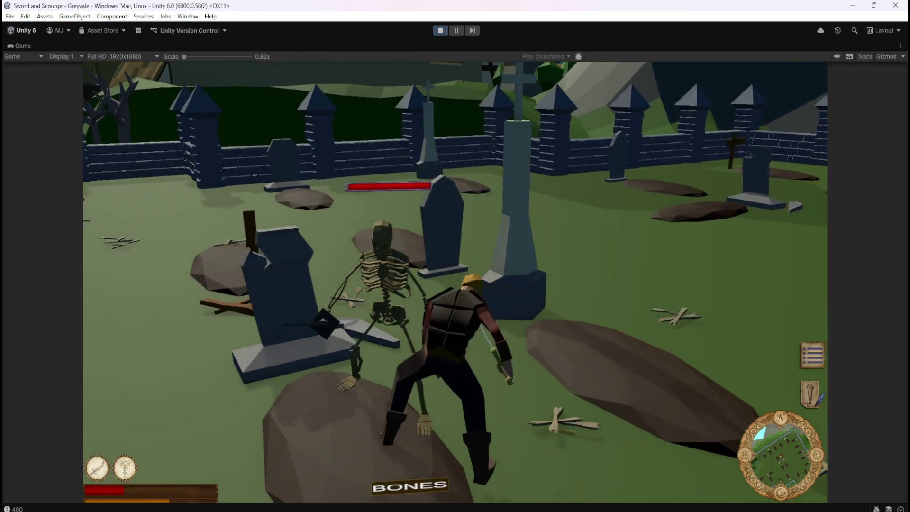
# Finish off the skeleton with special attack 2 and run toward the village gate.
pyautogui.press('w')
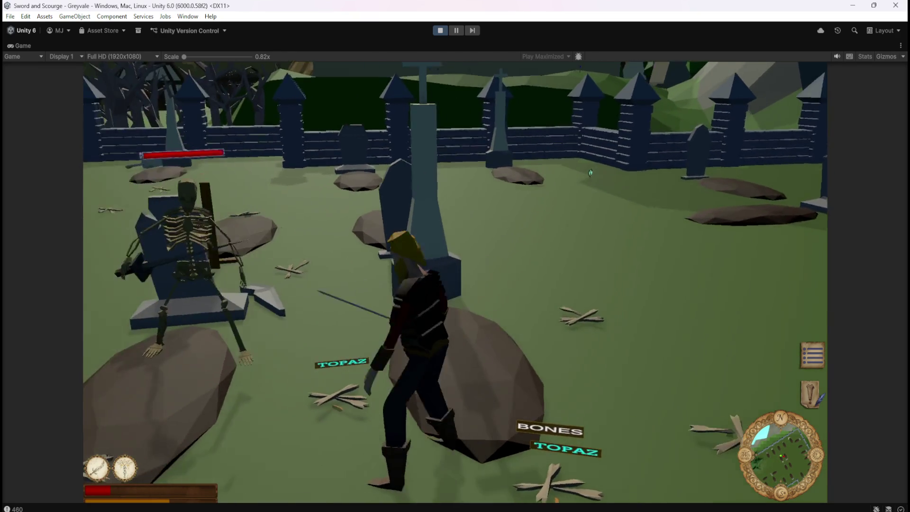
pyautogui.press('2')
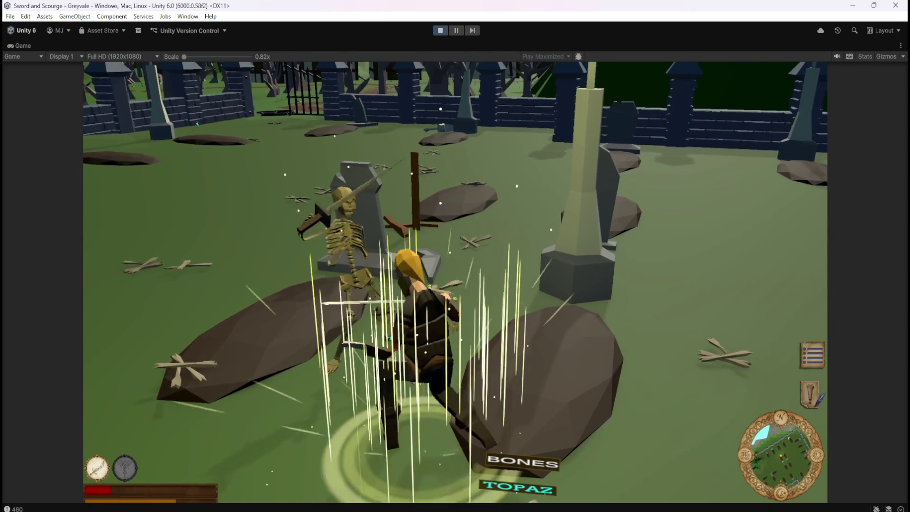
pyautogui.press('a')
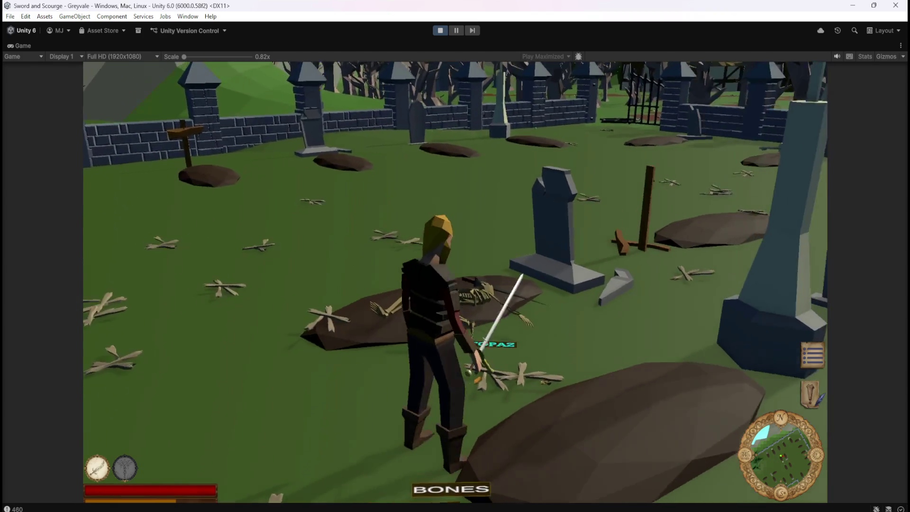
pyautogui.press('w')
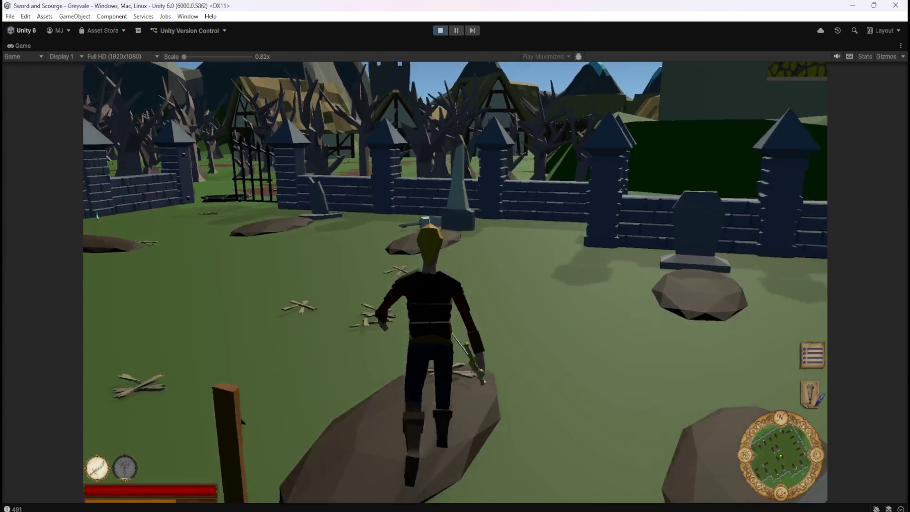
# Run across the graveyard toward the far wall and kill another skeleton.
pyautogui.press('s')
pyautogui.press('a')
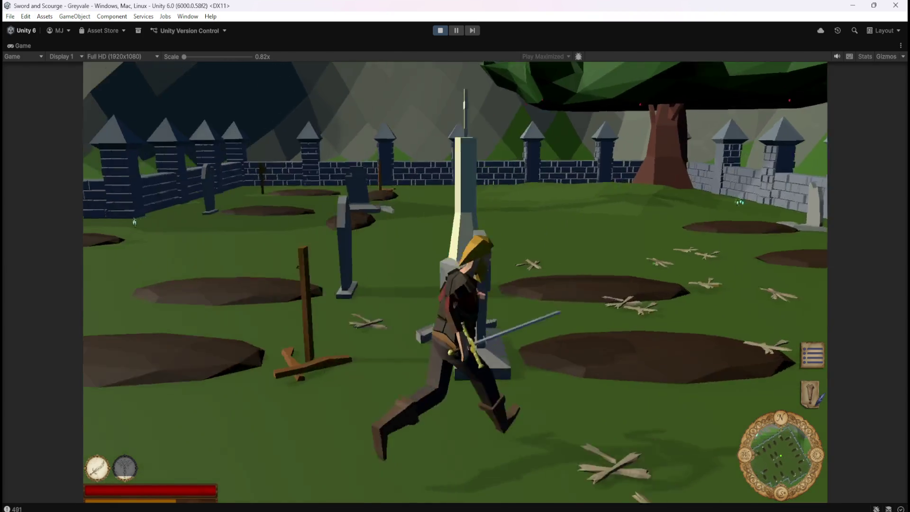
pyautogui.press('a')
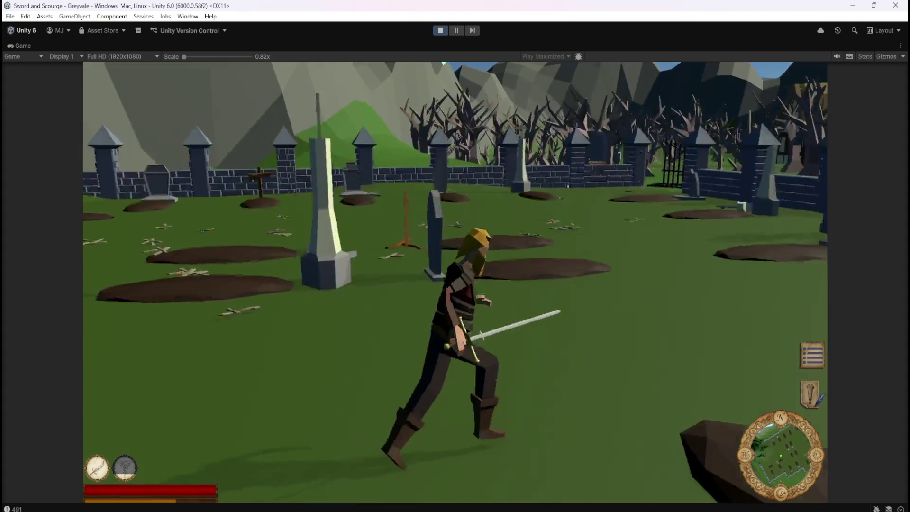
pyautogui.press('d')
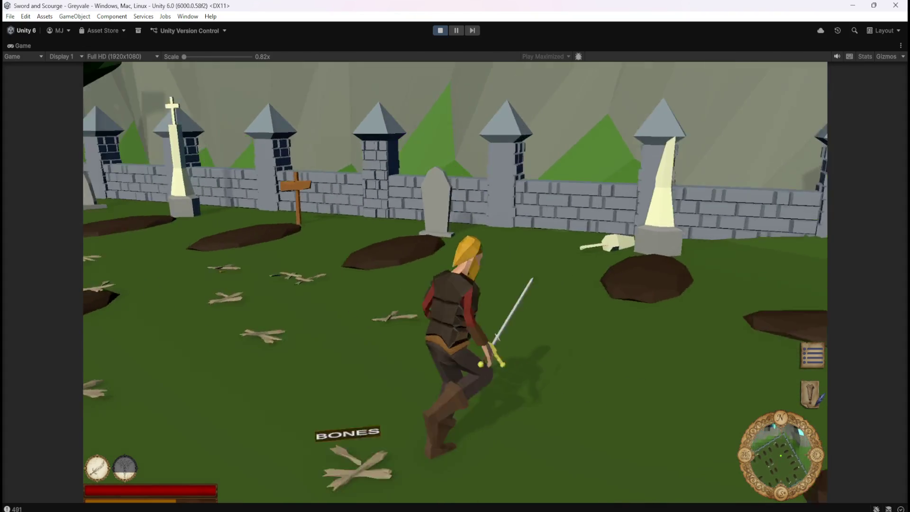
pyautogui.press('a')
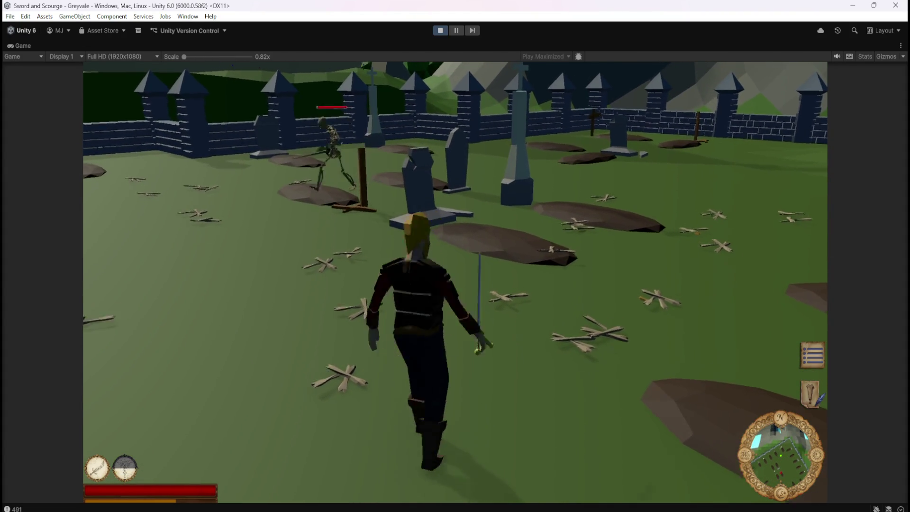
pyautogui.press('w')
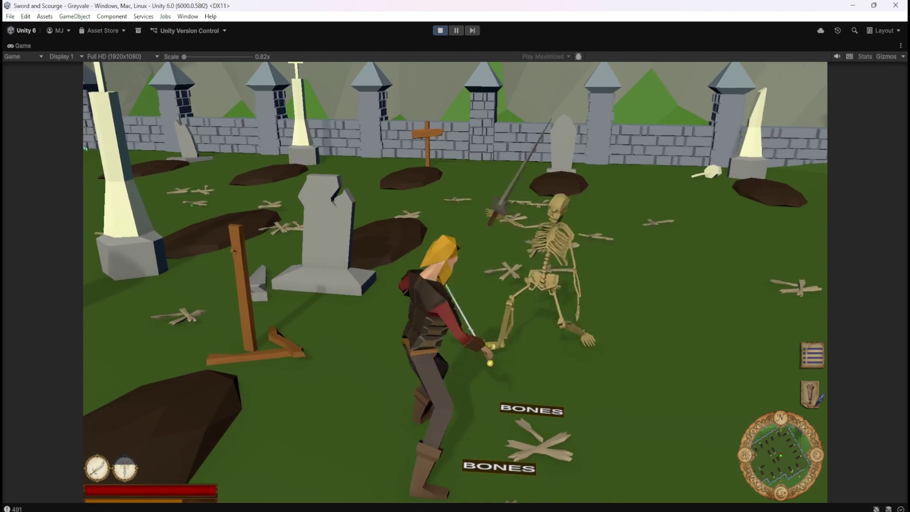
pyautogui.press('w')
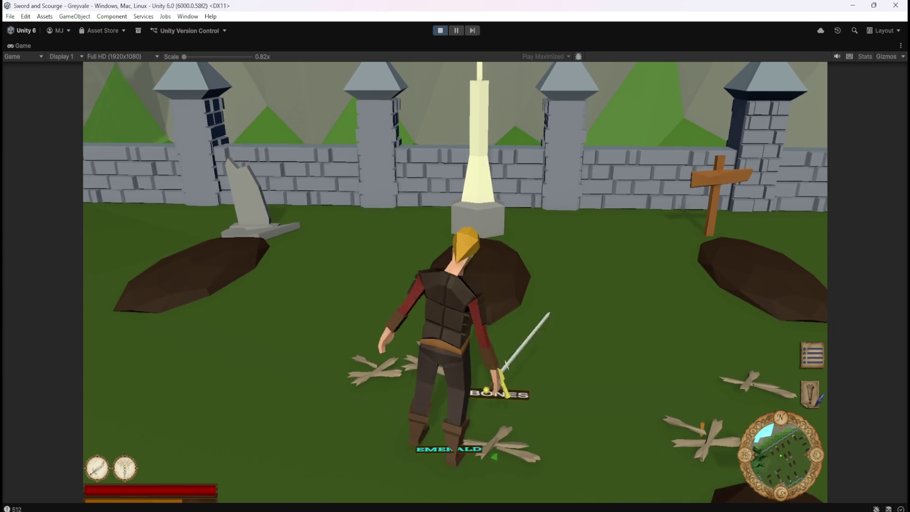
# Run past the glowing obelisk among the tombstones and attack the skeletons by the wall.
pyautogui.press('w')
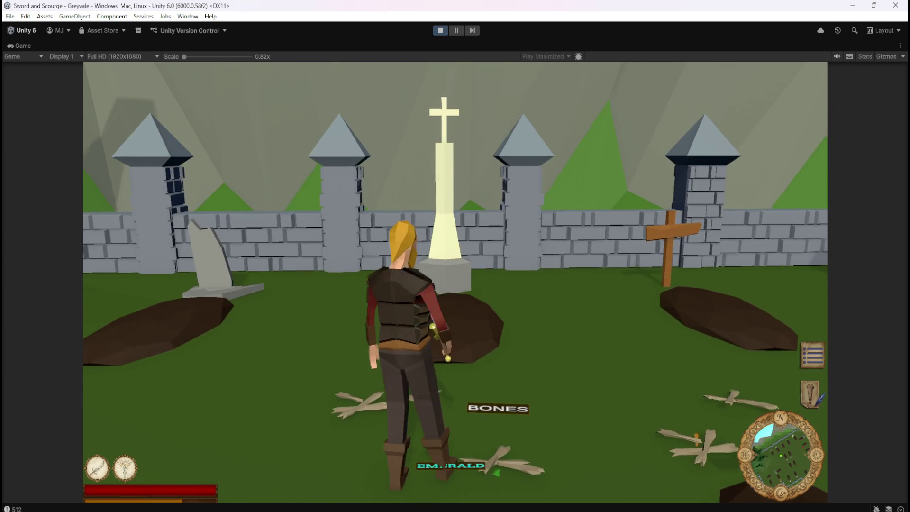
pyautogui.press('w')
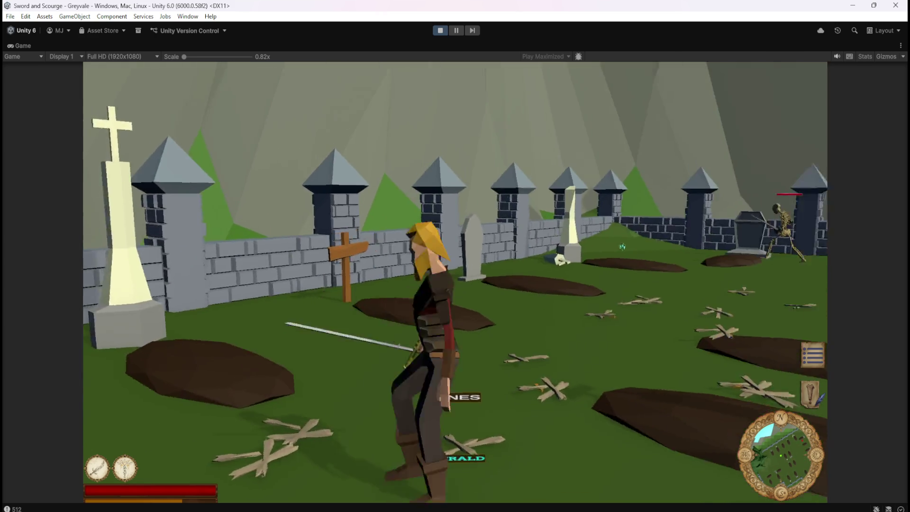
pyautogui.press('w')
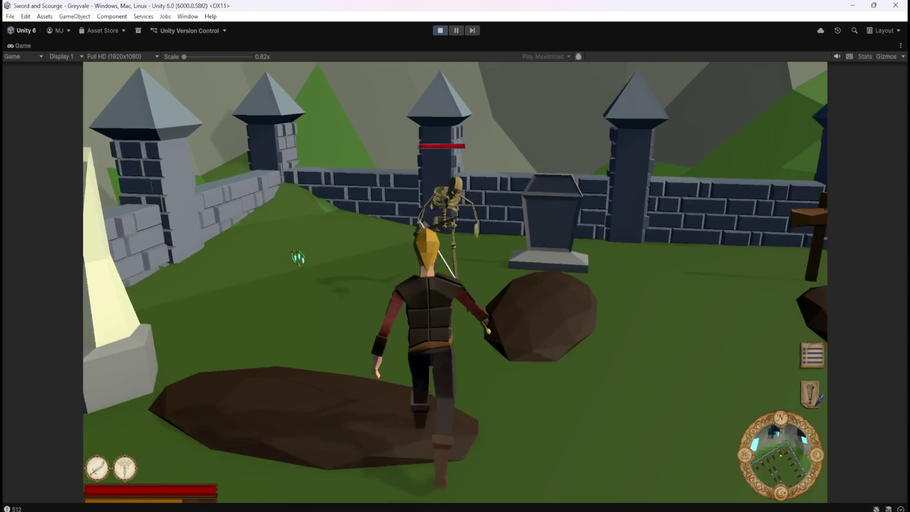
pyautogui.click(512, 246)
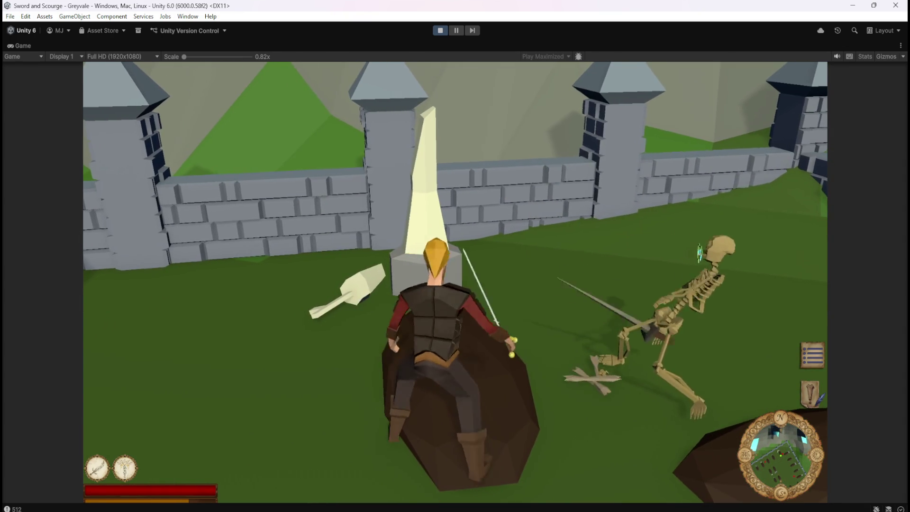
pyautogui.press('w')
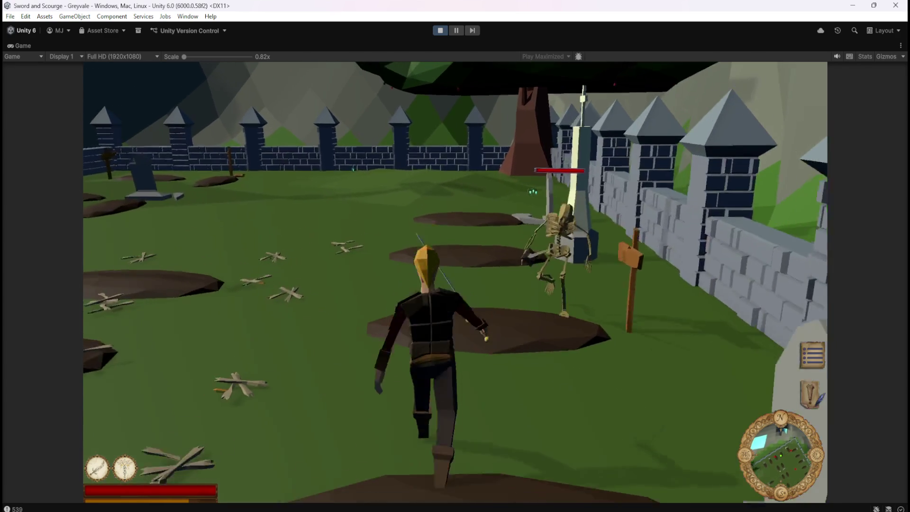
pyautogui.click(455, 282)
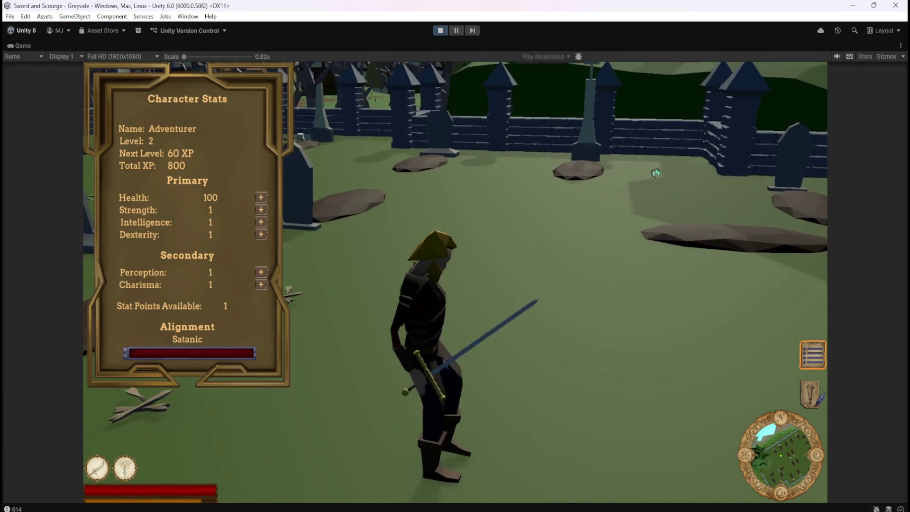
# Close the Character Stats panel with the C key.
pyautogui.press('c')
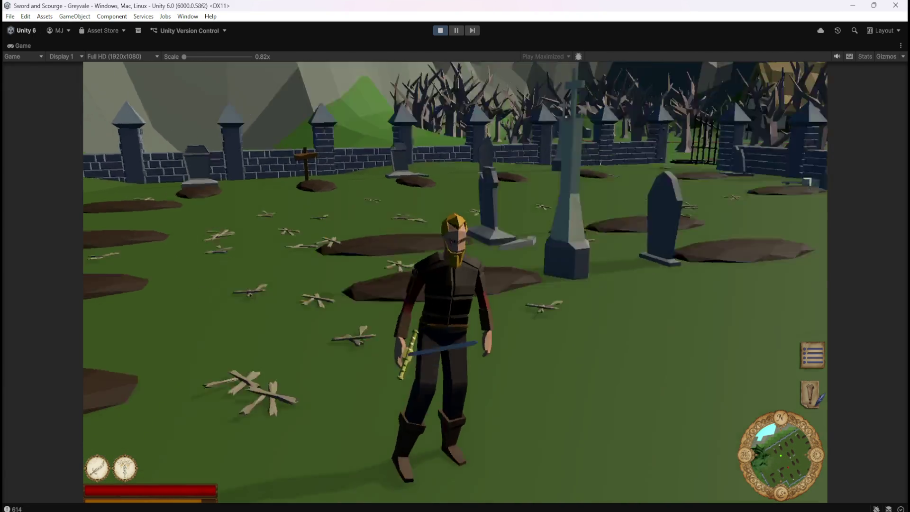
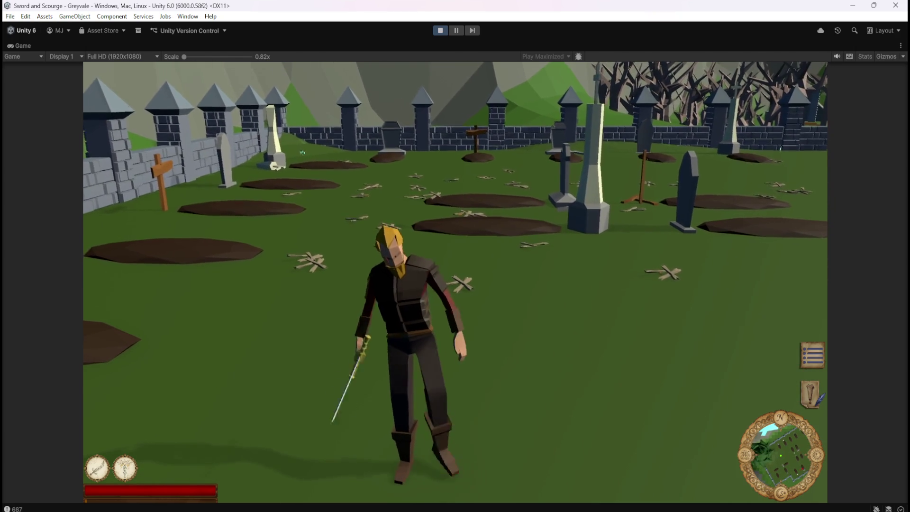
# Fight the graveyard skeleton with sword strikes until it collapses.
pyautogui.press('w')
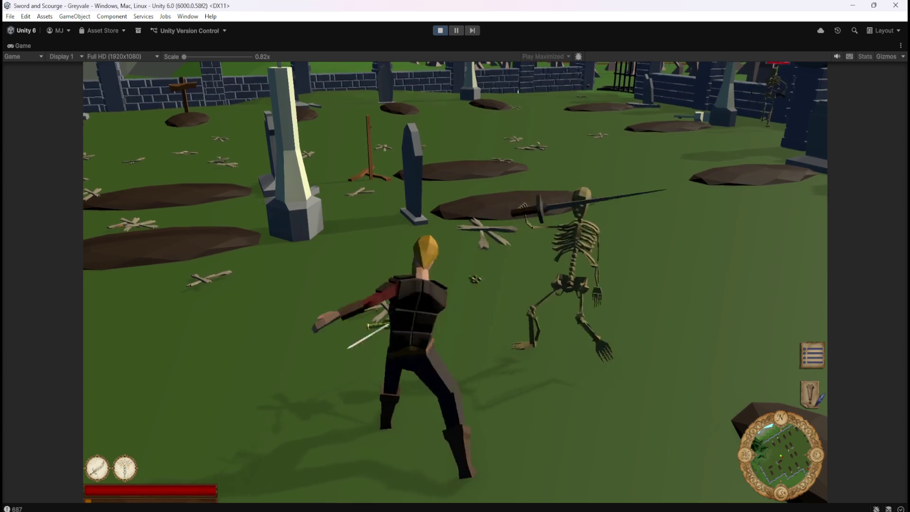
pyautogui.press('w')
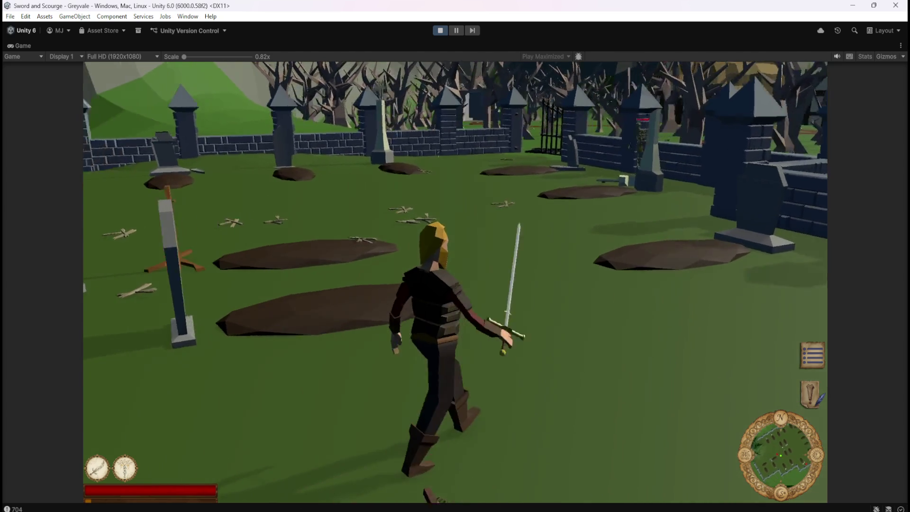
pyautogui.press('w')
pyautogui.click(335, 184)
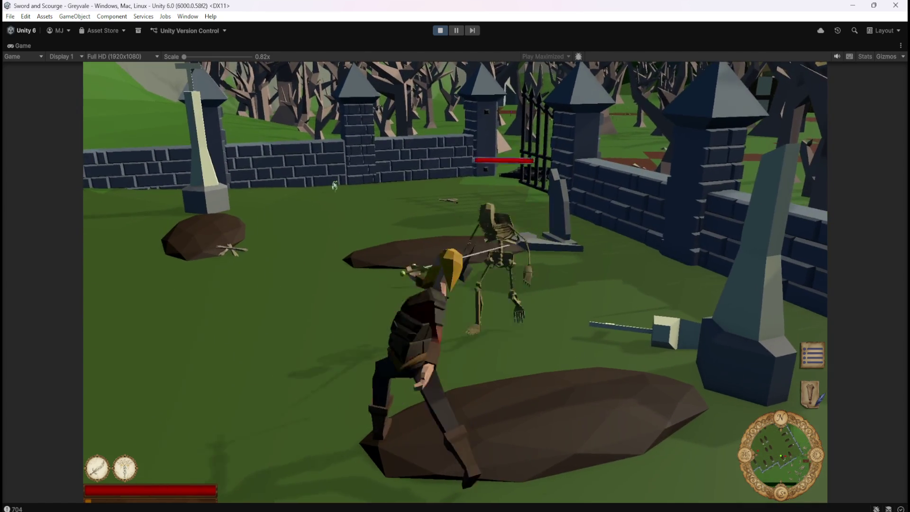
pyautogui.press('w')
pyautogui.click(334, 185)
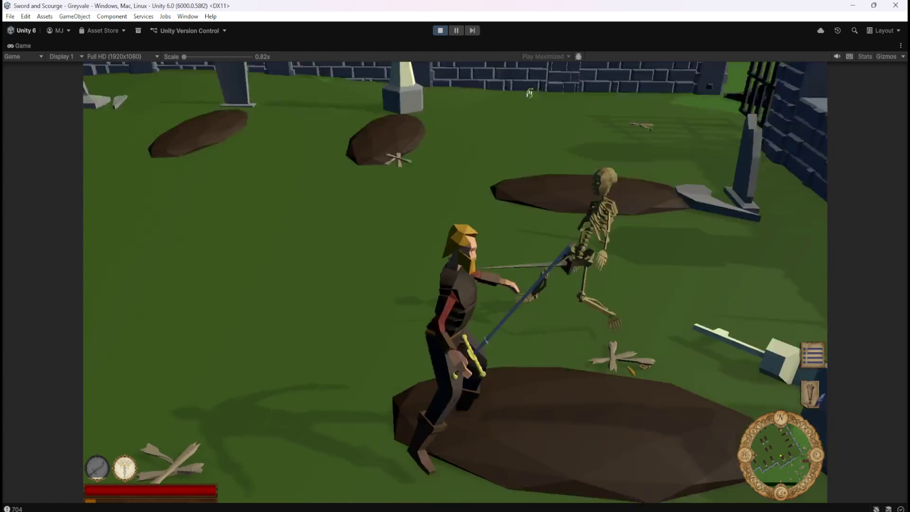
# Run through the graveyard to the dropped bones so the BONES label appears.
pyautogui.press('w')
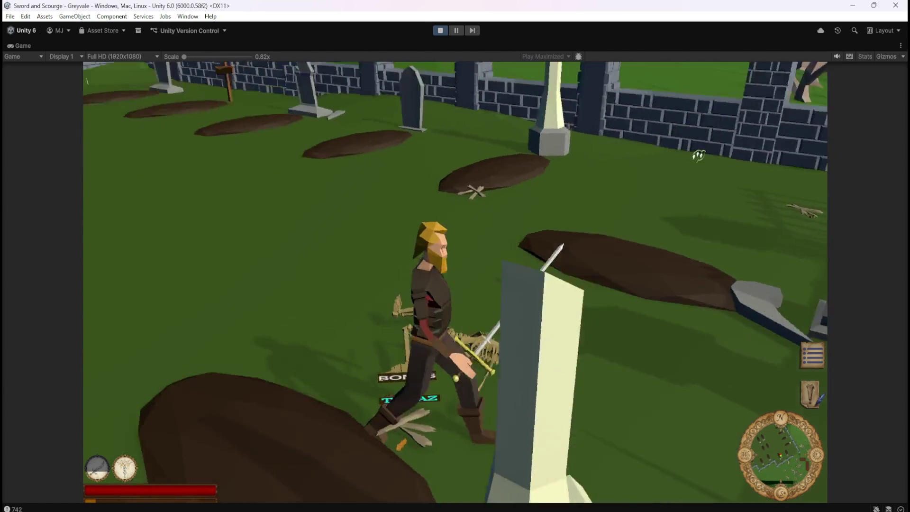
pyautogui.press('w')
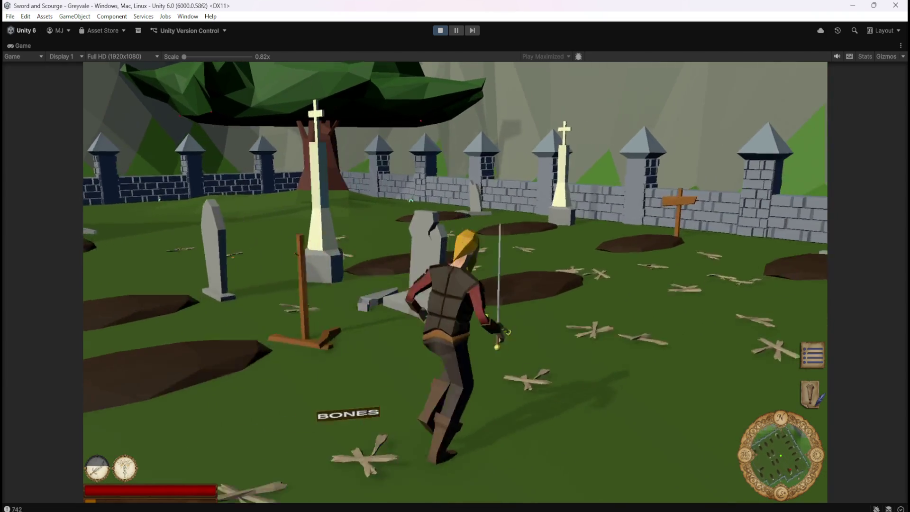
pyautogui.press('w')
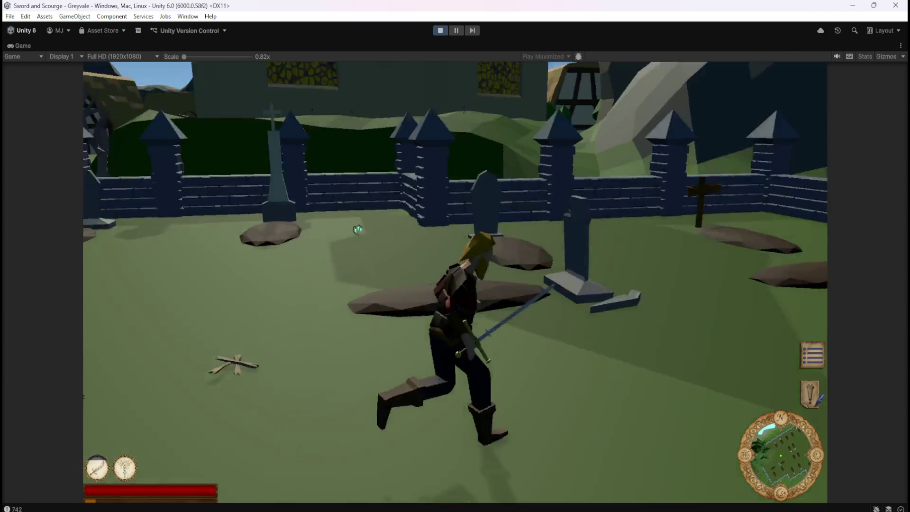
pyautogui.press('w')
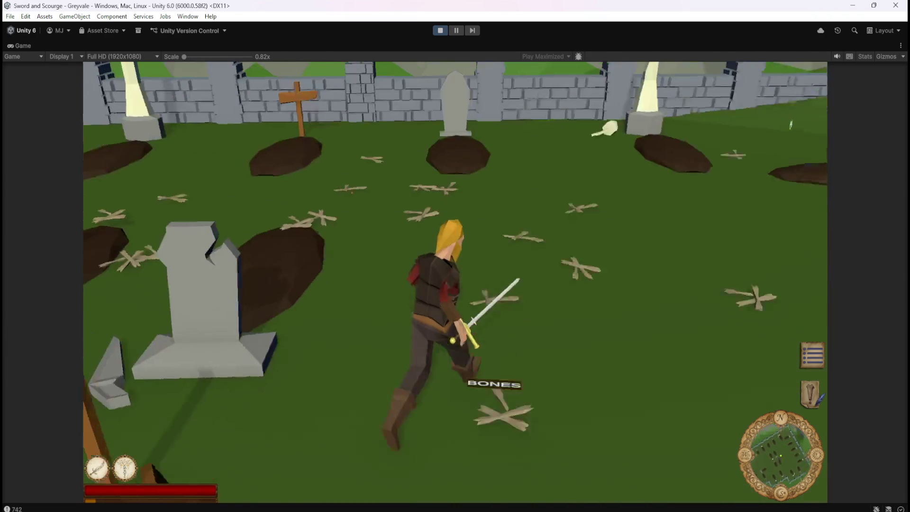
pyautogui.press('w')
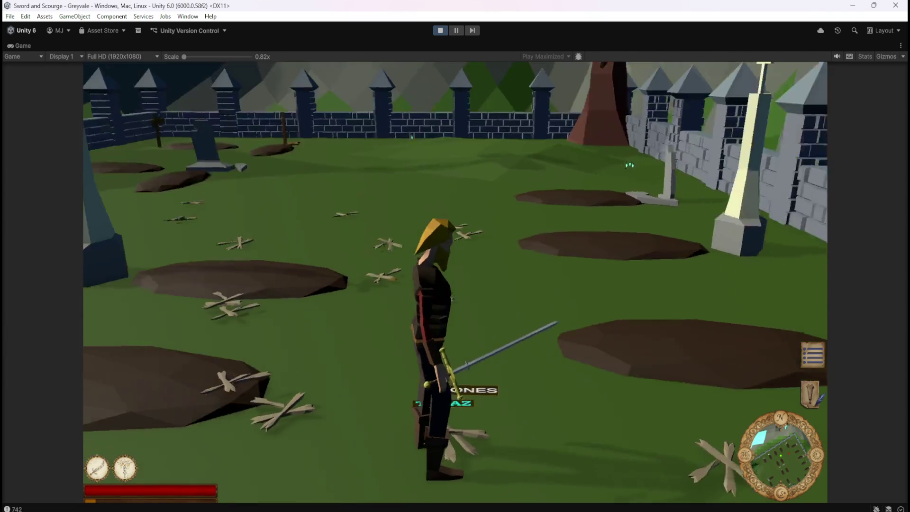
# Defeat another skeleton, view the new BONES and EMERALD labels, then walk toward the wall.
pyautogui.press('w')
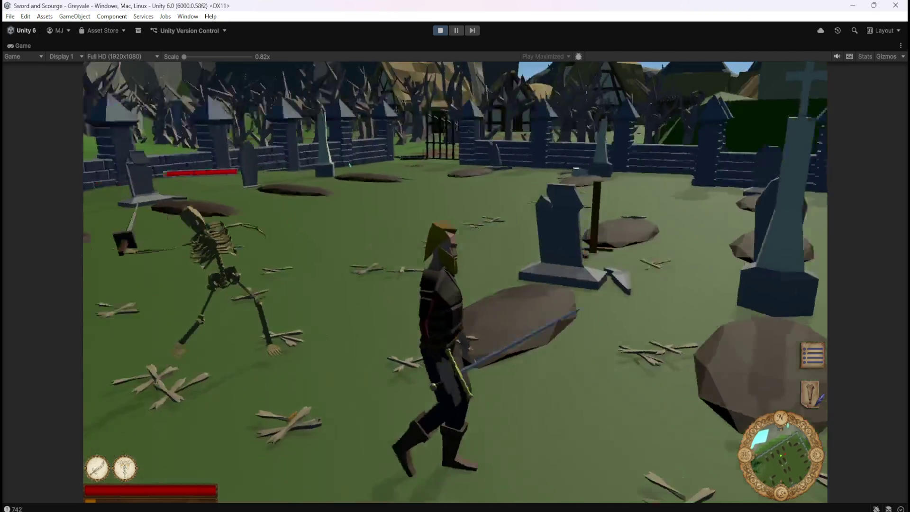
pyautogui.press('w')
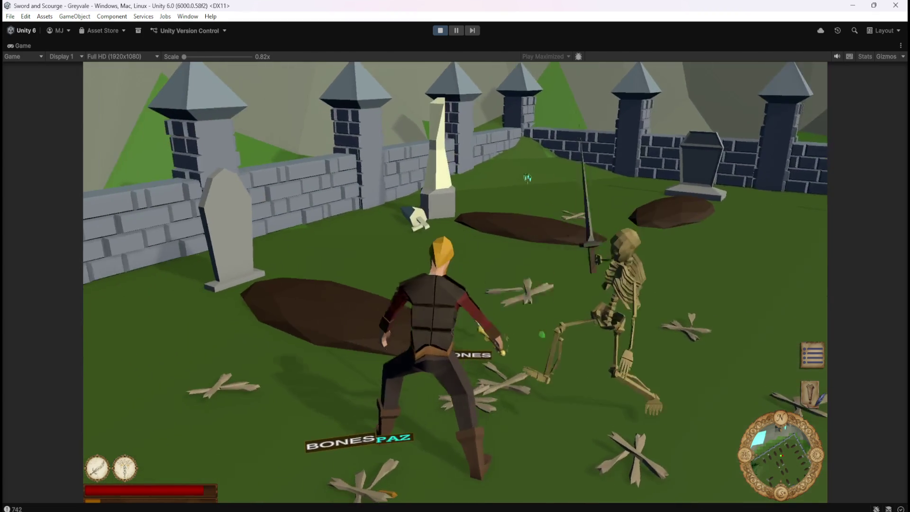
pyautogui.press('s')
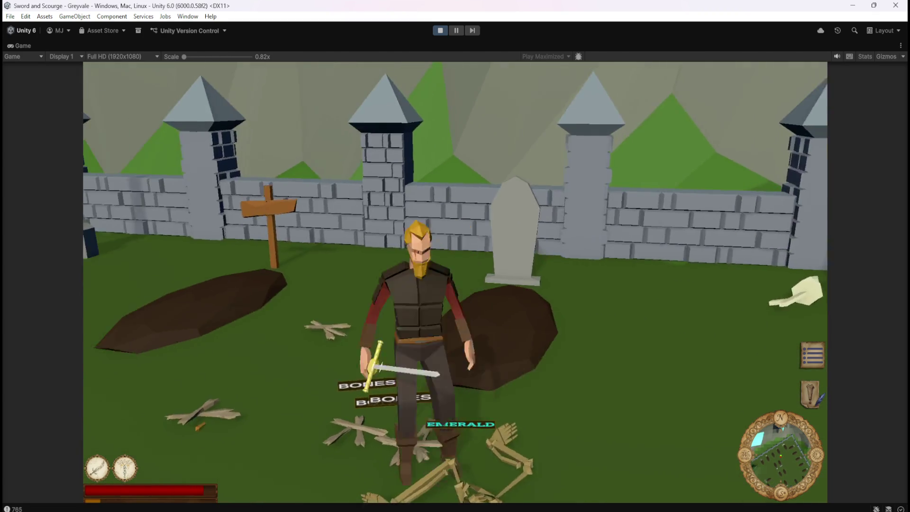
pyautogui.press('w')
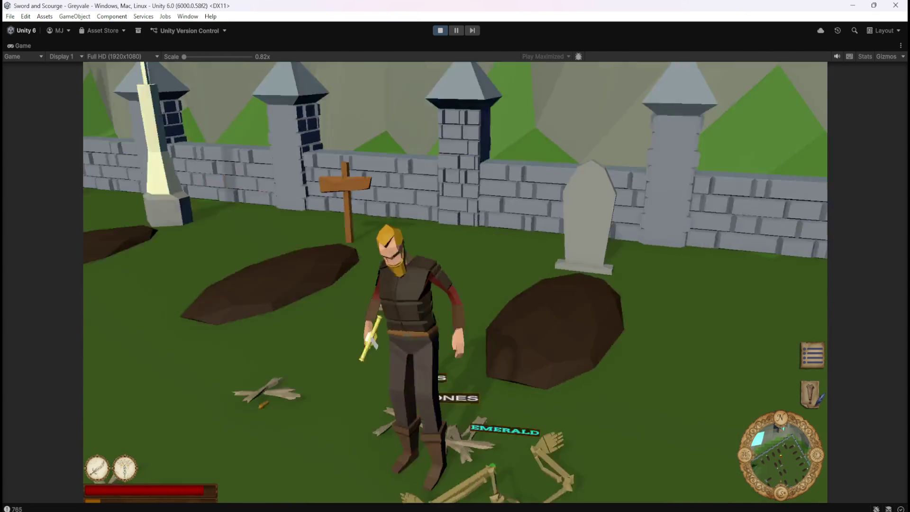
pyautogui.press('w')
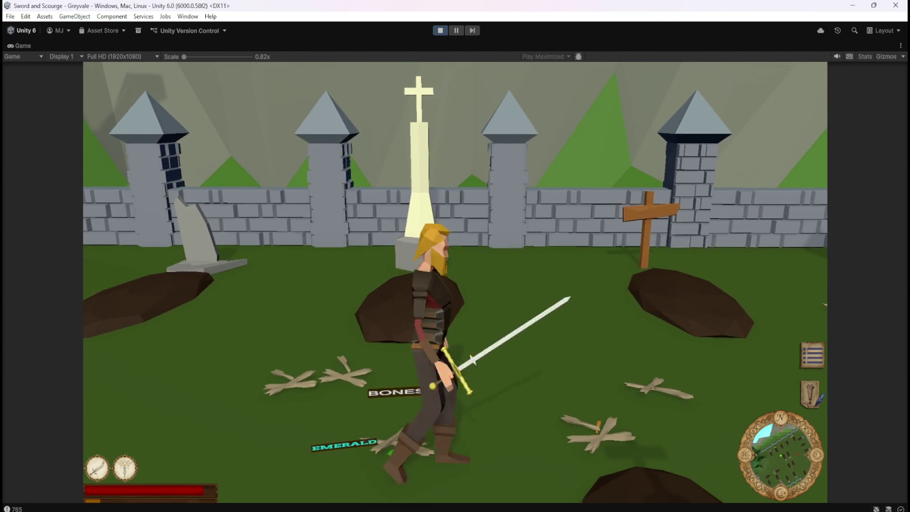
# Move among the loot piles and draw the sword beside the skeleton.
pyautogui.press('w')
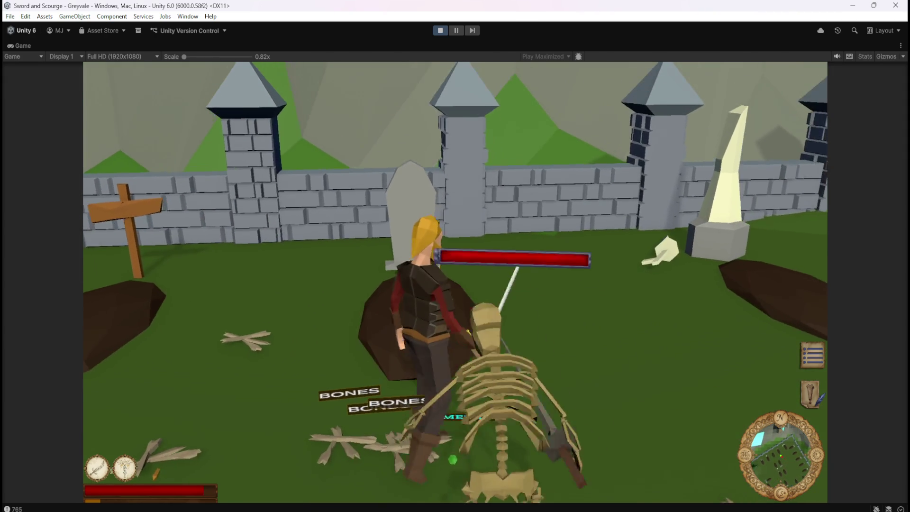
pyautogui.press('w')
pyautogui.press('1')
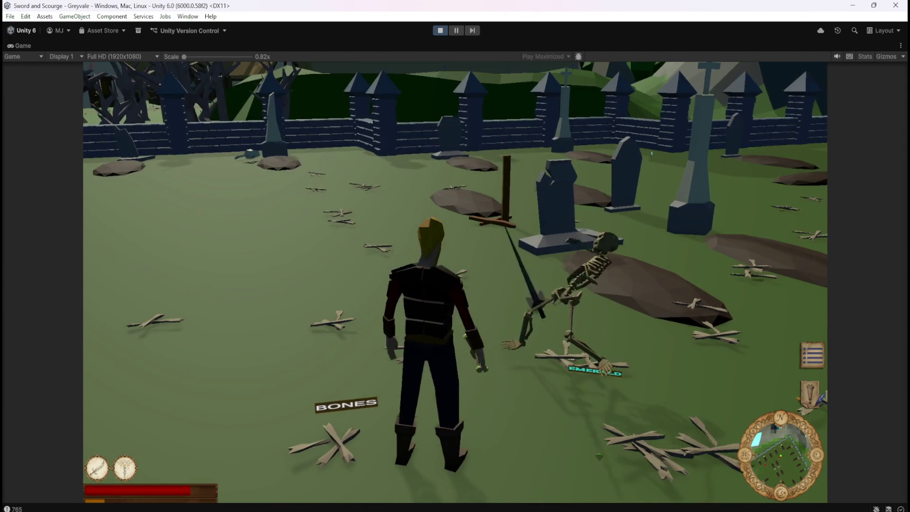
pyautogui.press('Right')
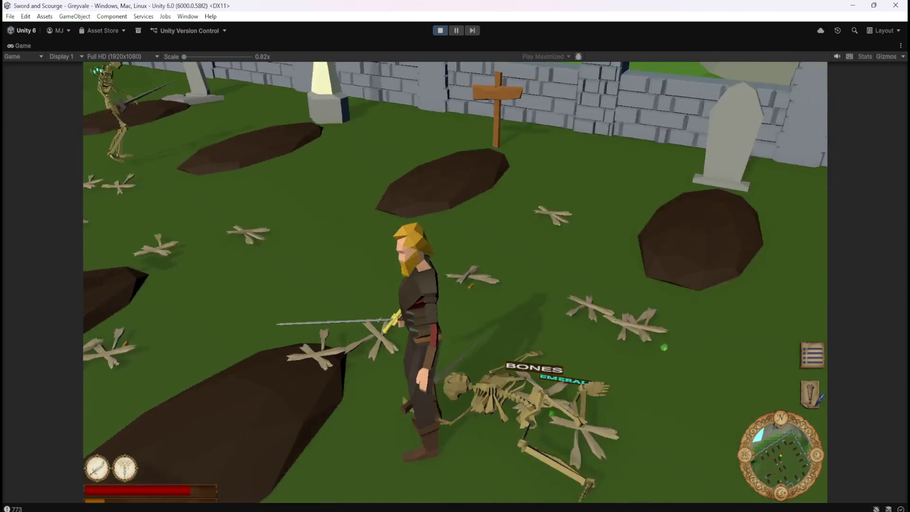
# Attack the rising skeleton, cast the hero's spell, and pause the game.
pyautogui.press('Left')
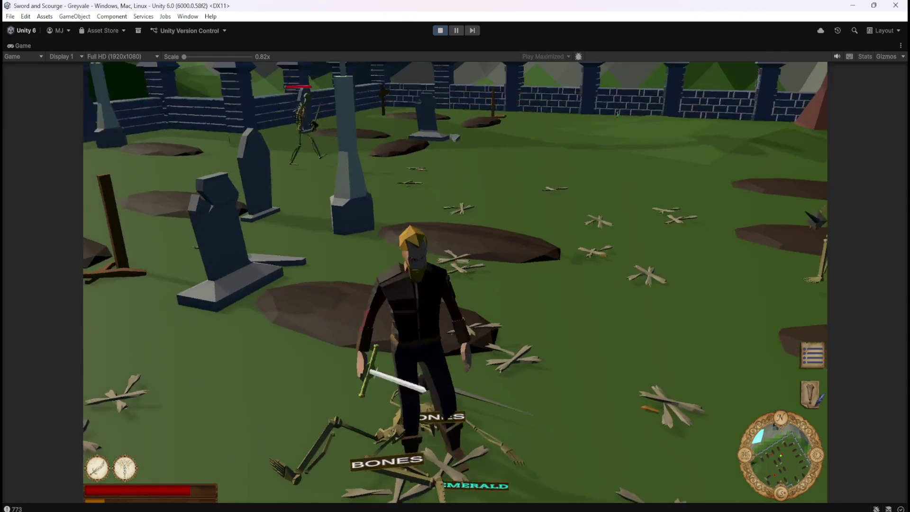
pyautogui.press('Left')
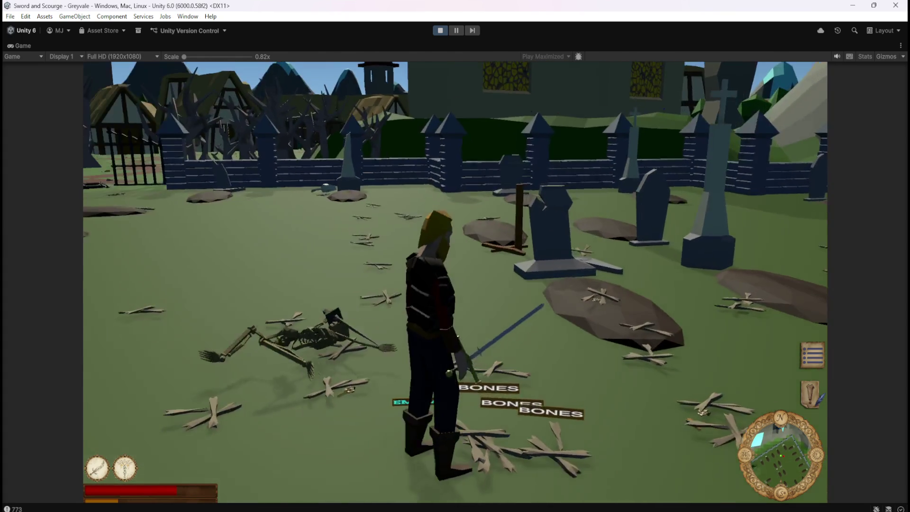
pyautogui.press('2')
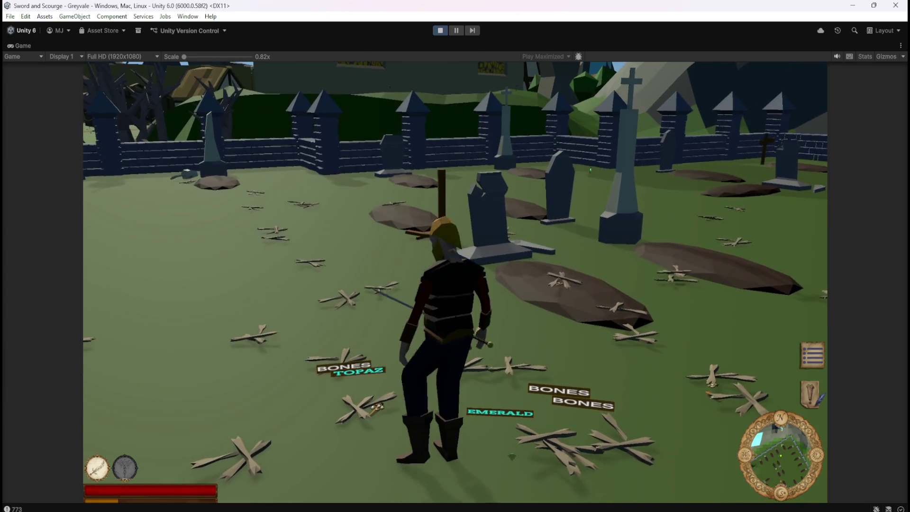
pyautogui.press('Escape')
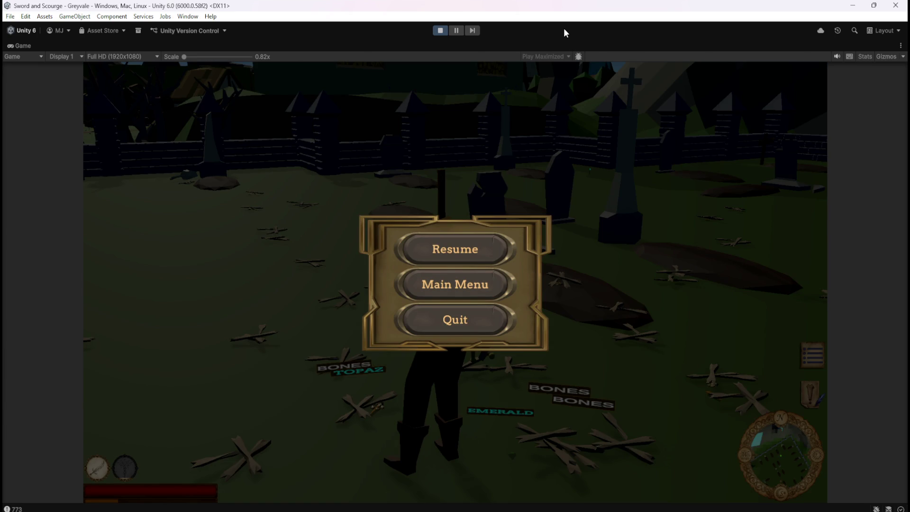
# Restore the full editor layout around the Game view, briefly resume, then pause again.
pyautogui.doubleClick(565, 5)
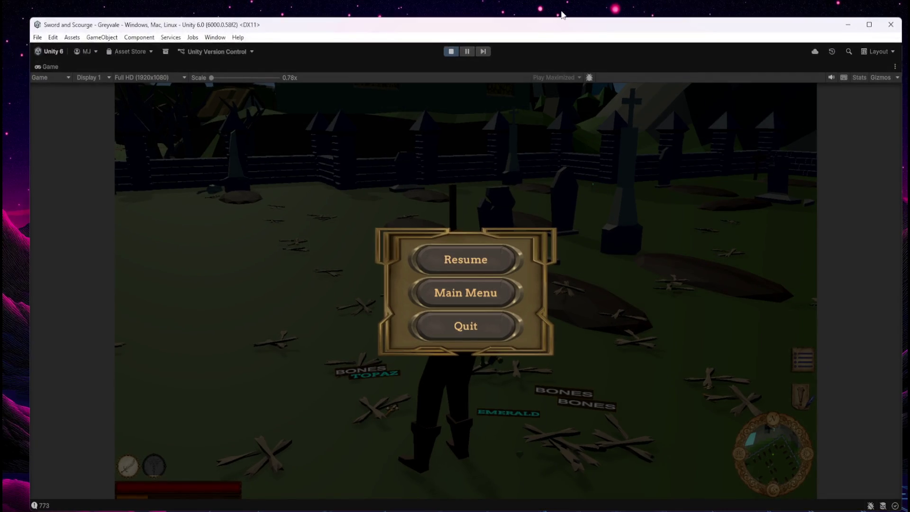
pyautogui.doubleClick(557, 24)
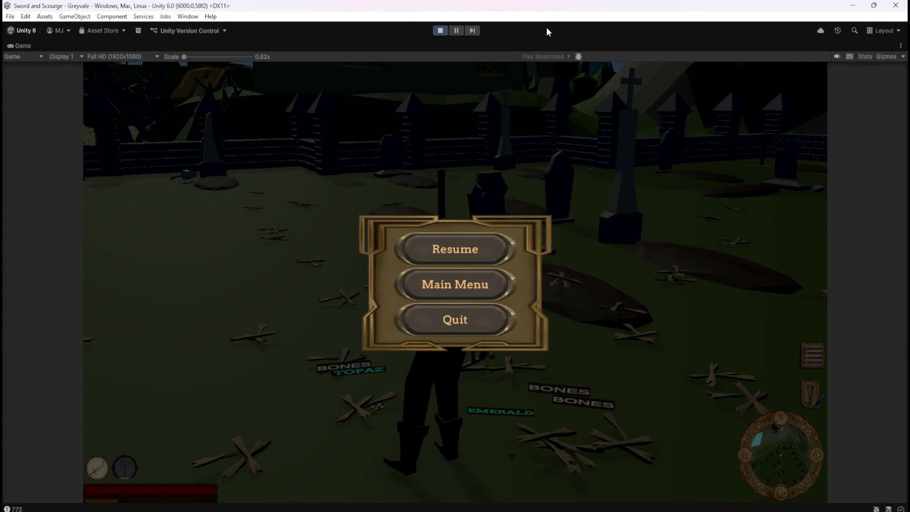
pyautogui.doubleClick(16, 46)
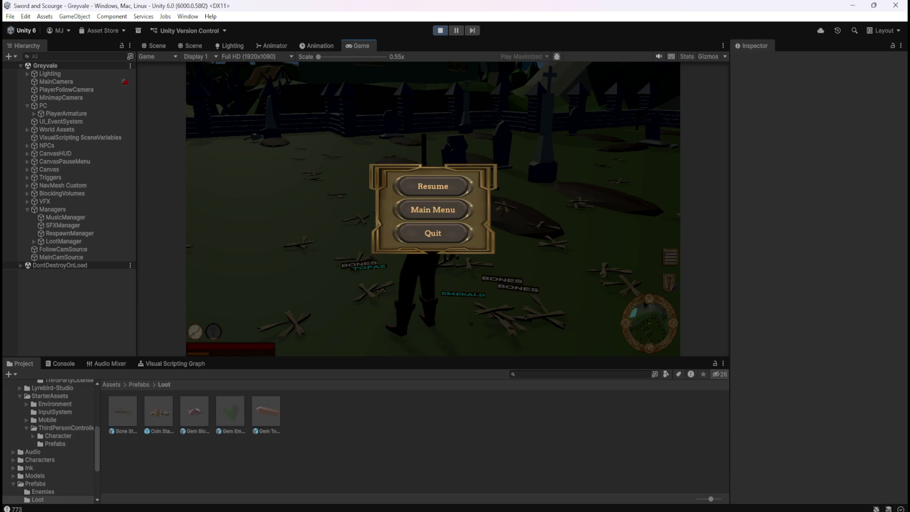
pyautogui.click(422, 189)
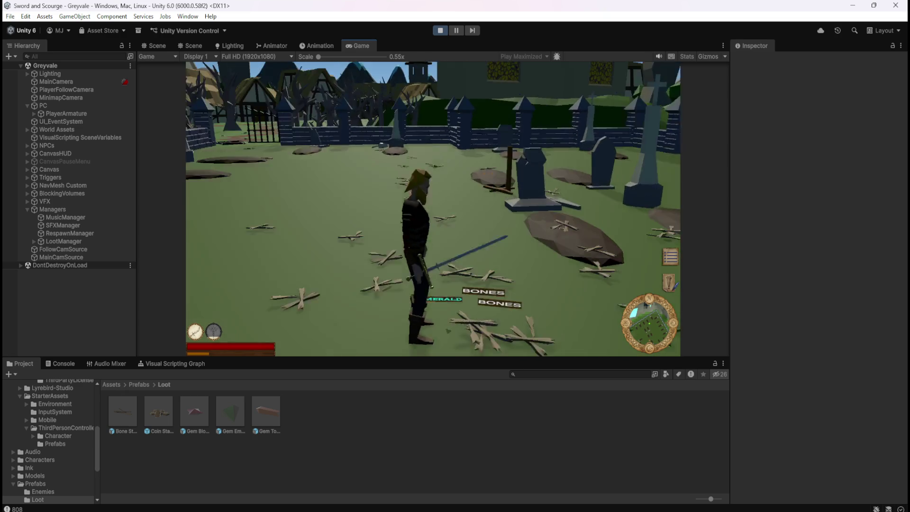
pyautogui.press('Escape')
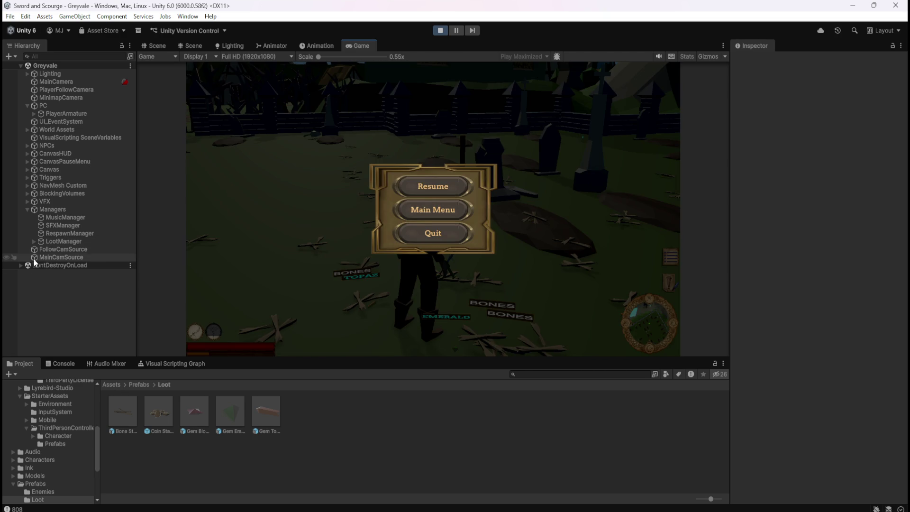
# Expand LootManager in the Hierarchy and select the Gem Emerald(Clone).
pyautogui.click(31, 240)
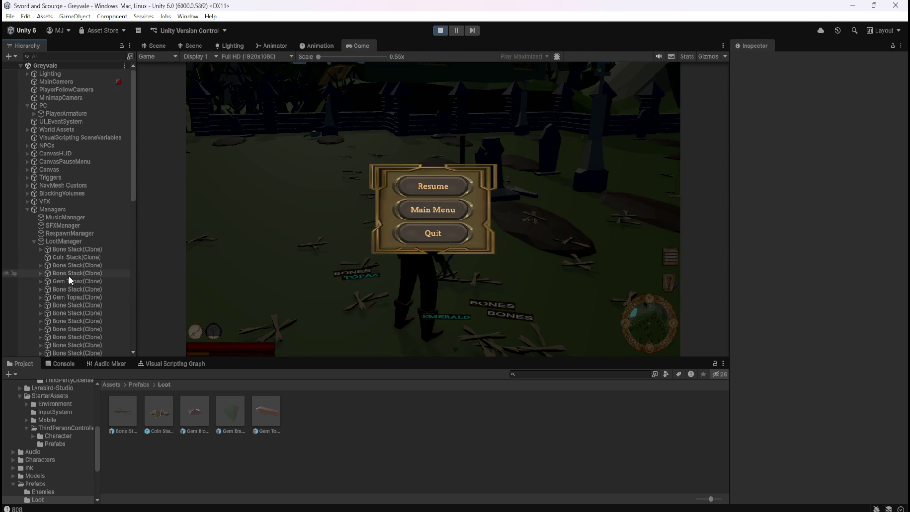
pyautogui.scroll(-5, 71, 275)
pyautogui.scroll(-5, 88, 275)
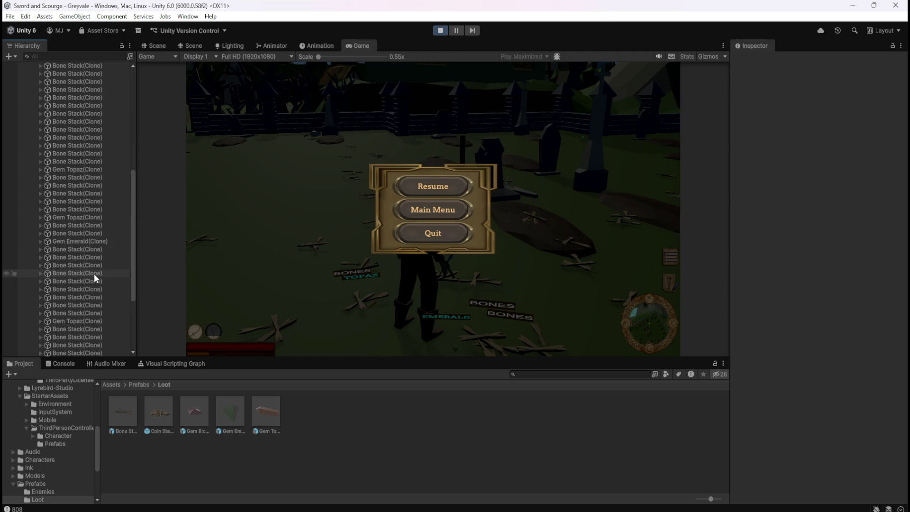
pyautogui.click(68, 240)
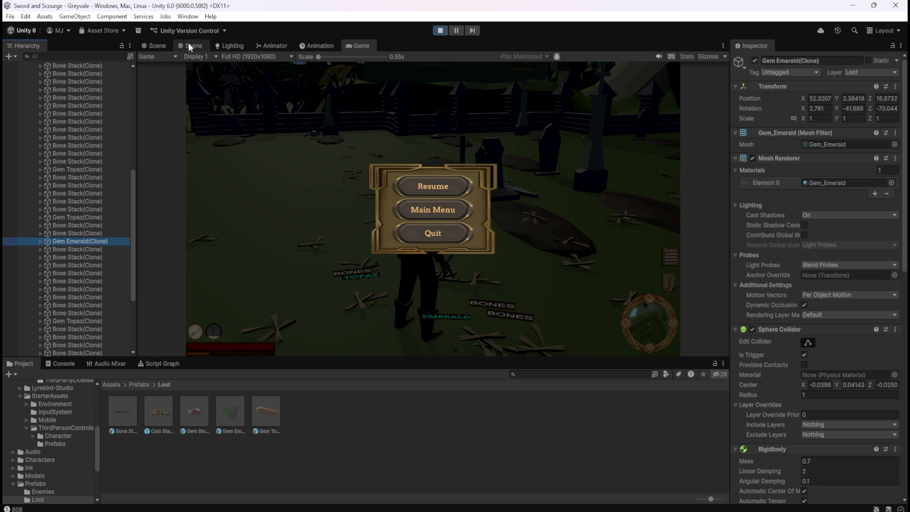
# Frame the Gem Emerald clone in the Scene view and expand it to reveal its Canvas.
pyautogui.click(157, 45)
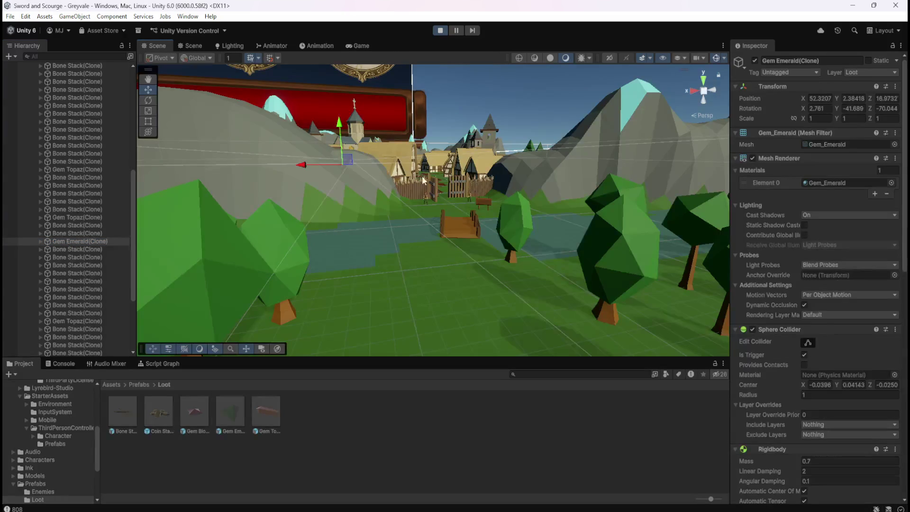
pyautogui.press('f')
pyautogui.scroll(-3, 480, 210)
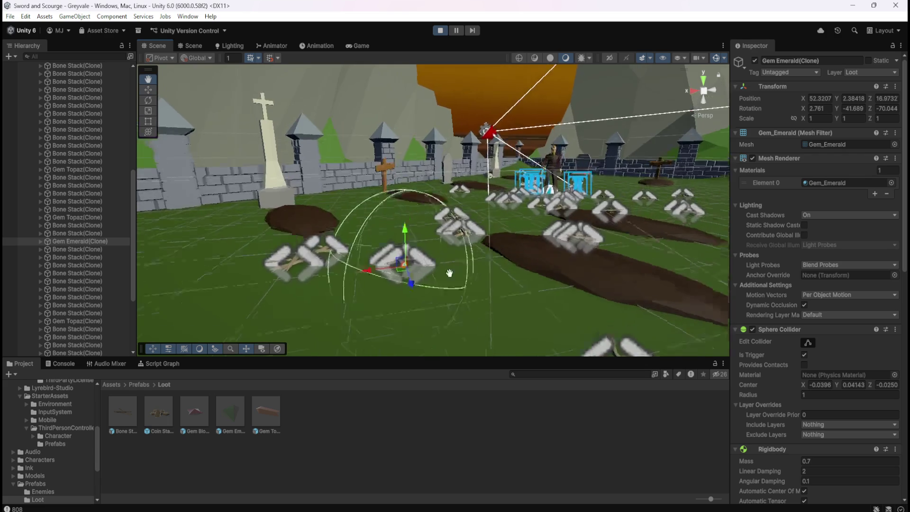
pyautogui.moveTo(503, 262); pyautogui.dragTo(462, 285)
pyautogui.click(40, 242)
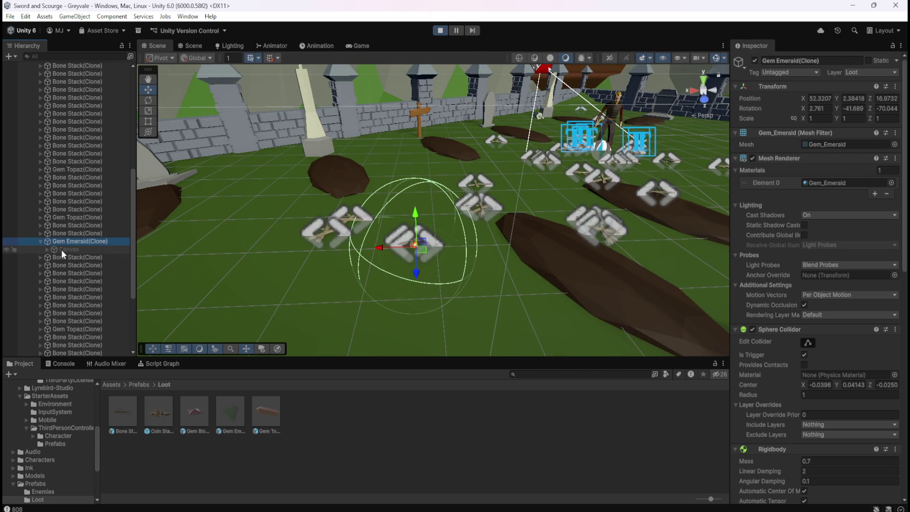
pyautogui.click(61, 249)
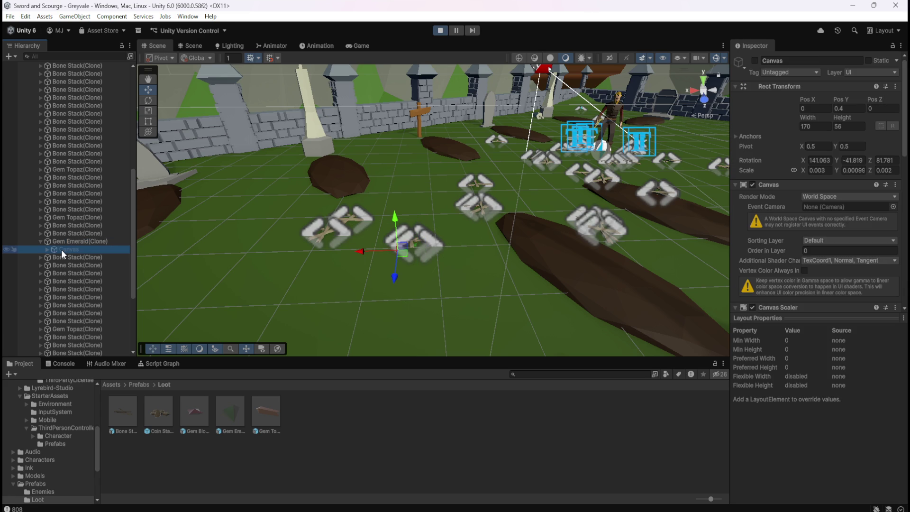
pyautogui.click(754, 61)
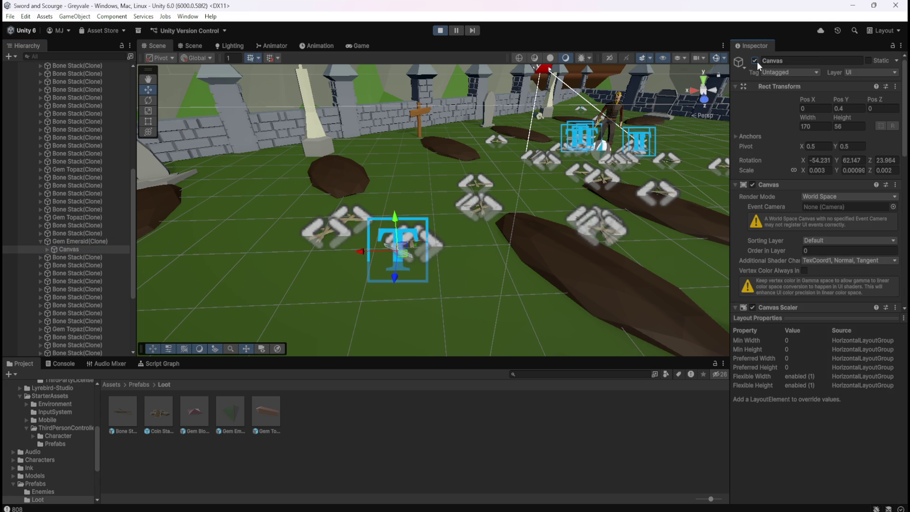
pyautogui.click(755, 61)
pyautogui.scroll(3, 425, 243)
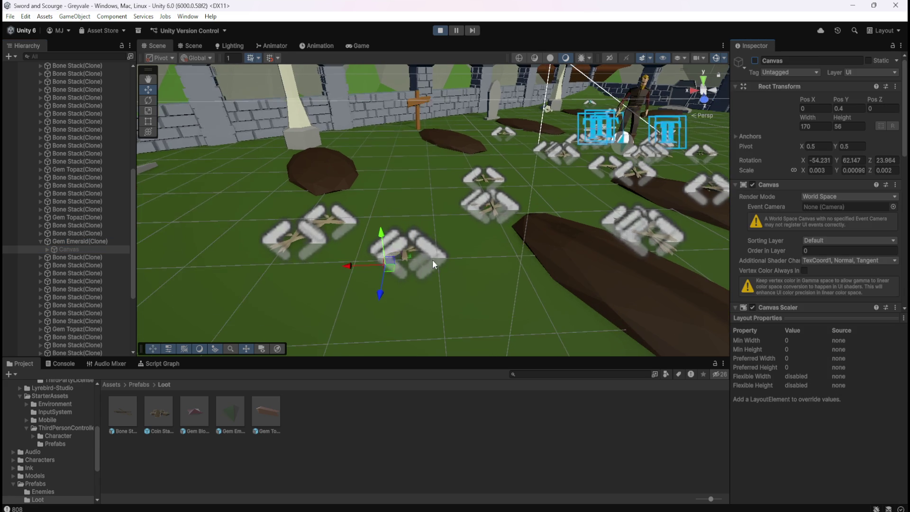
pyautogui.moveTo(434, 269)
pyautogui.mouseDown()
pyautogui.moveTo(479, 270)
pyautogui.moveTo(441, 272)
pyautogui.moveTo(504, 256)
pyautogui.moveTo(246, 204)
pyautogui.moveTo(170, 225)
pyautogui.mouseUp()
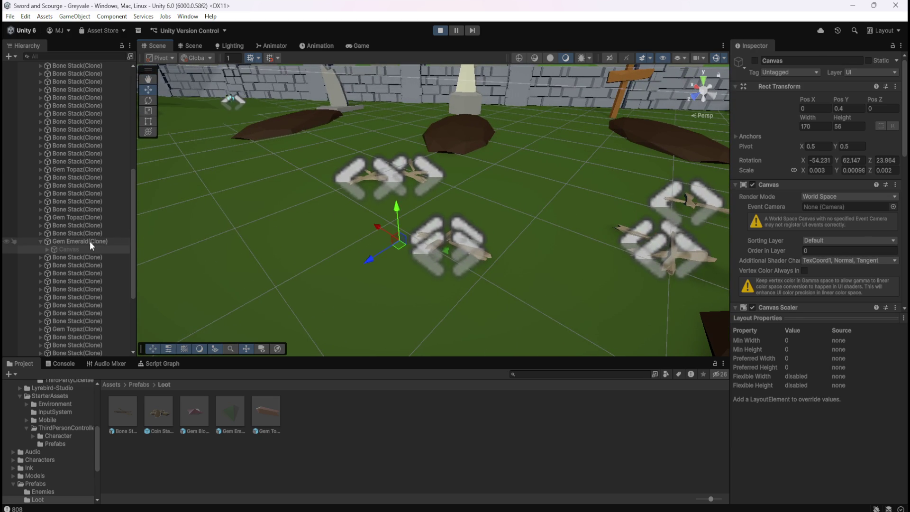
pyautogui.click(89, 240)
pyautogui.click(77, 247)
pyautogui.click(84, 241)
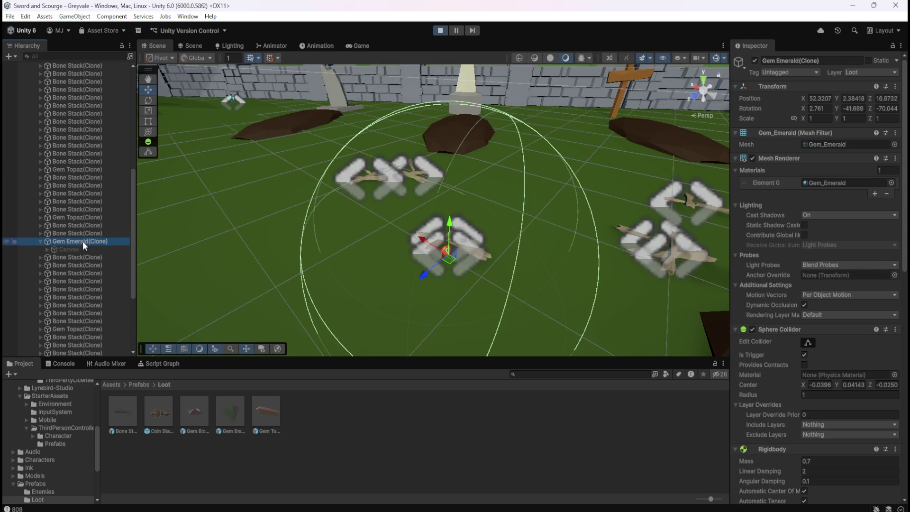
pyautogui.click(78, 250)
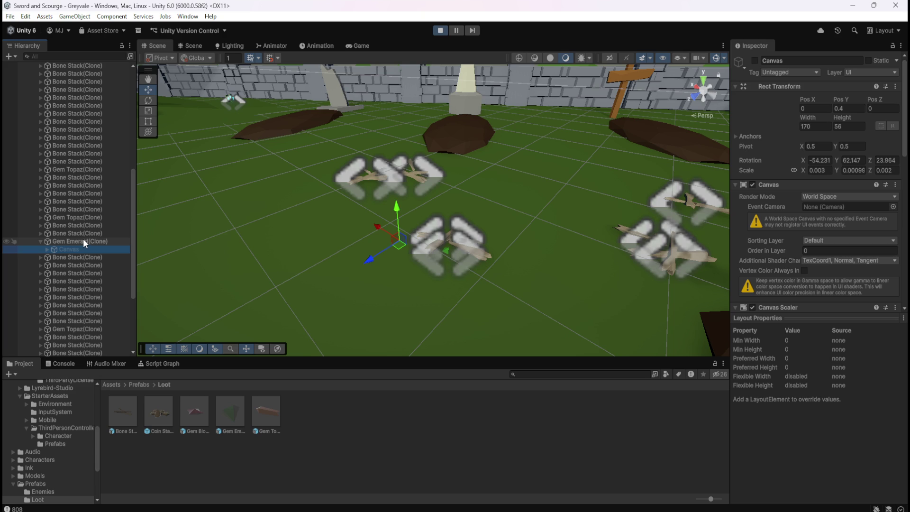
pyautogui.click(83, 240)
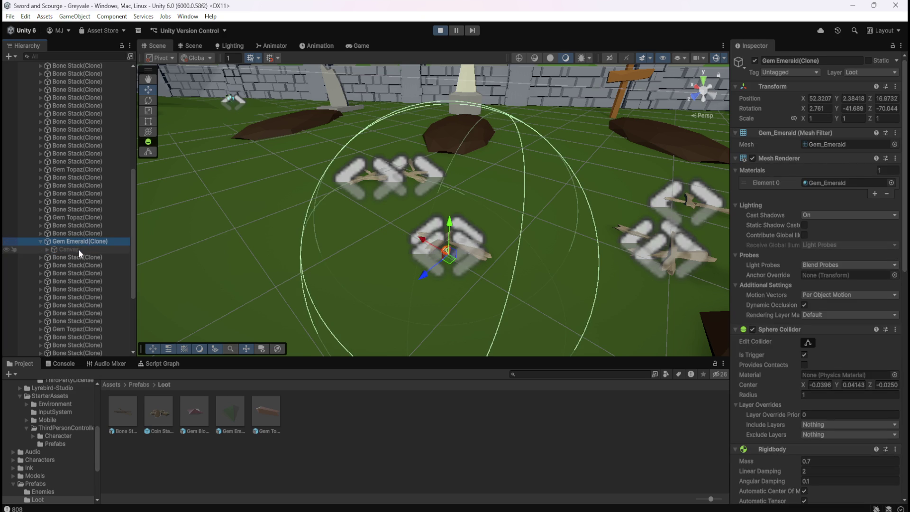
pyautogui.click(79, 249)
pyautogui.click(83, 242)
pyautogui.click(81, 249)
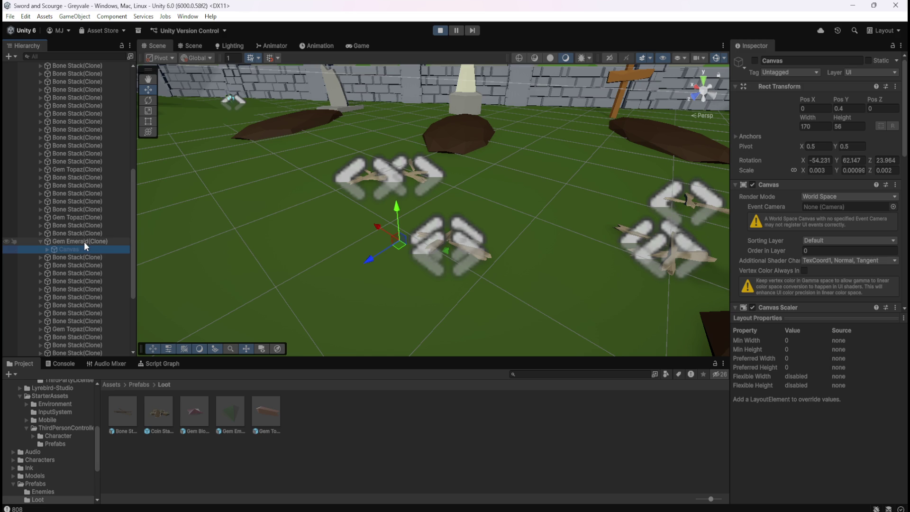
pyautogui.click(84, 241)
pyautogui.click(78, 248)
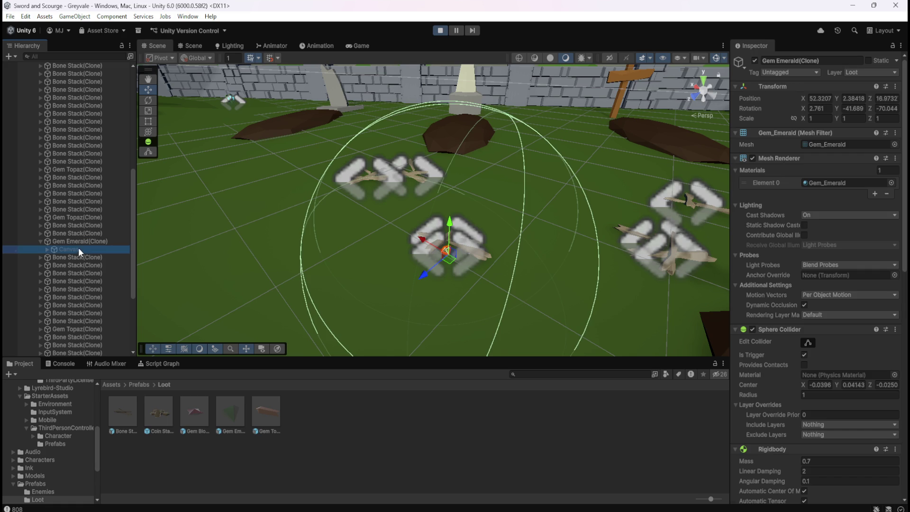
pyautogui.click(81, 242)
pyautogui.click(40, 241)
pyautogui.scroll(-4, 58, 242)
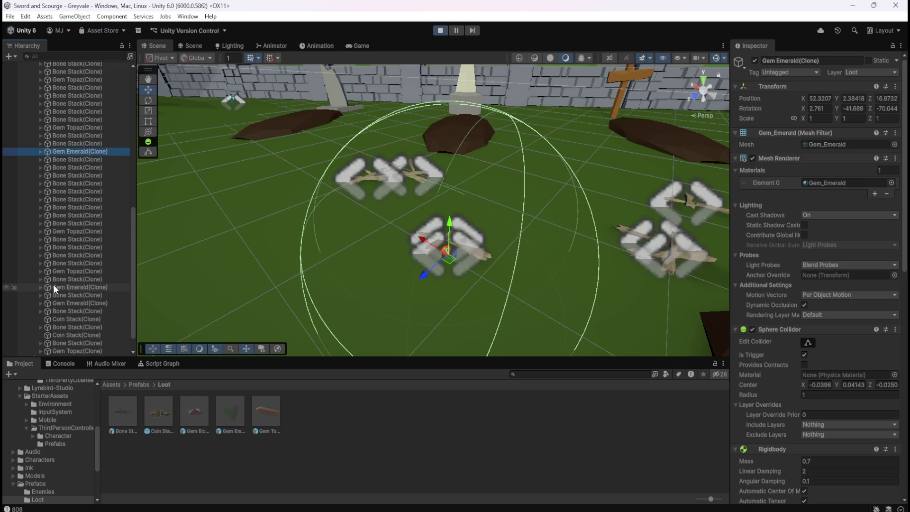
# Select another Gem Emerald clone's Canvas, frame it, and orbit to see the EMERALD label.
pyautogui.doubleClick(53, 285)
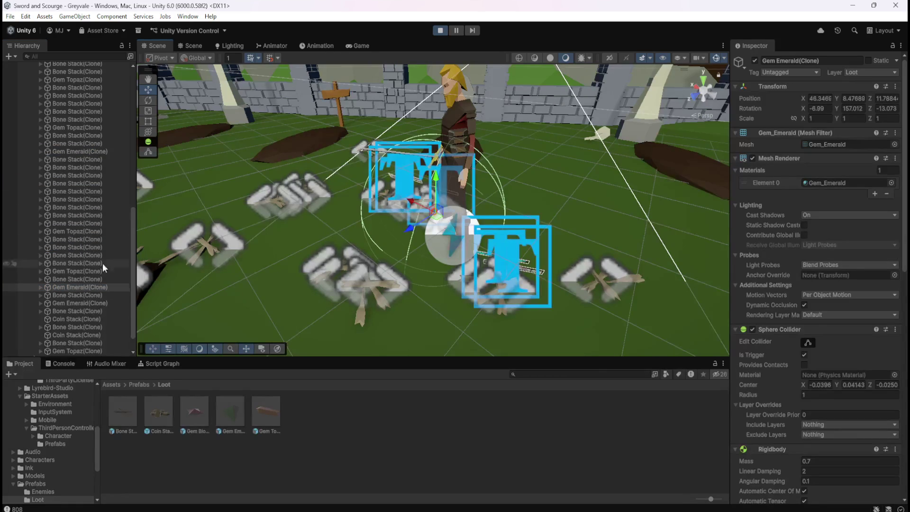
pyautogui.click(40, 287)
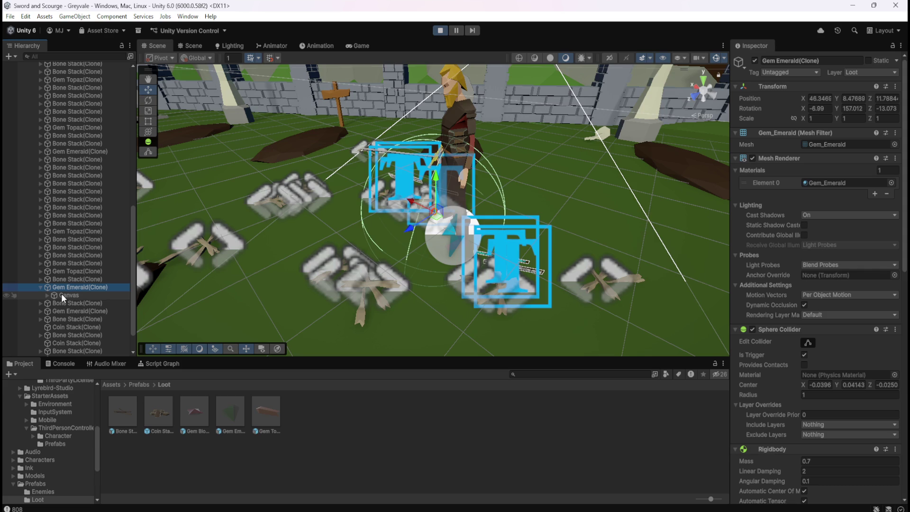
pyautogui.click(61, 294)
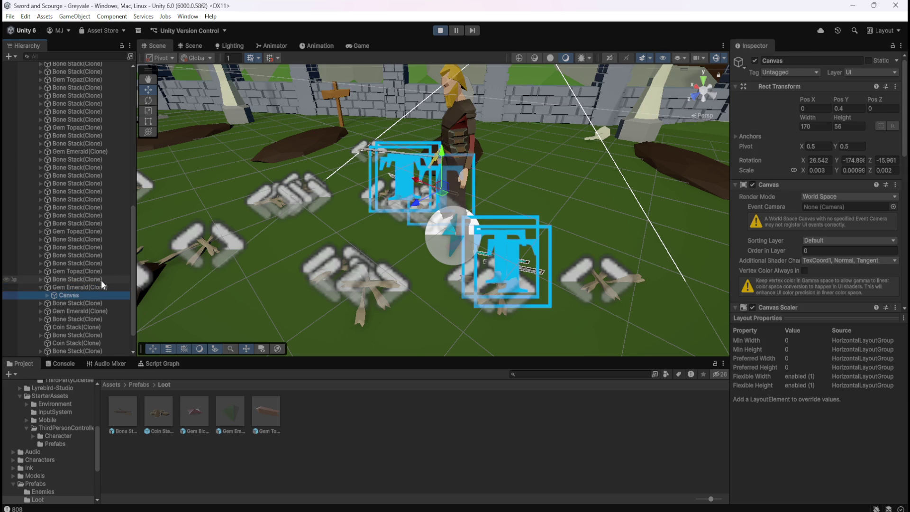
pyautogui.press('f')
pyautogui.moveTo(530, 202); pyautogui.dragTo(345, 211)
pyautogui.moveTo(442, 222)
pyautogui.mouseDown()
pyautogui.moveTo(299, 218)
pyautogui.moveTo(390, 237)
pyautogui.moveTo(404, 223)
pyautogui.mouseUp()
# Compare the emerald clone and its Canvas selections, then return to the paused Game view.
pyautogui.click(91, 289)
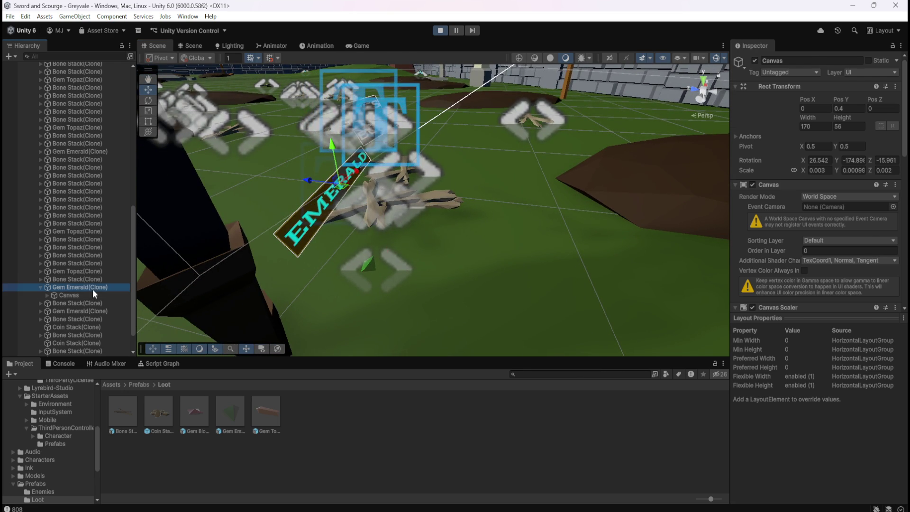
pyautogui.click(83, 294)
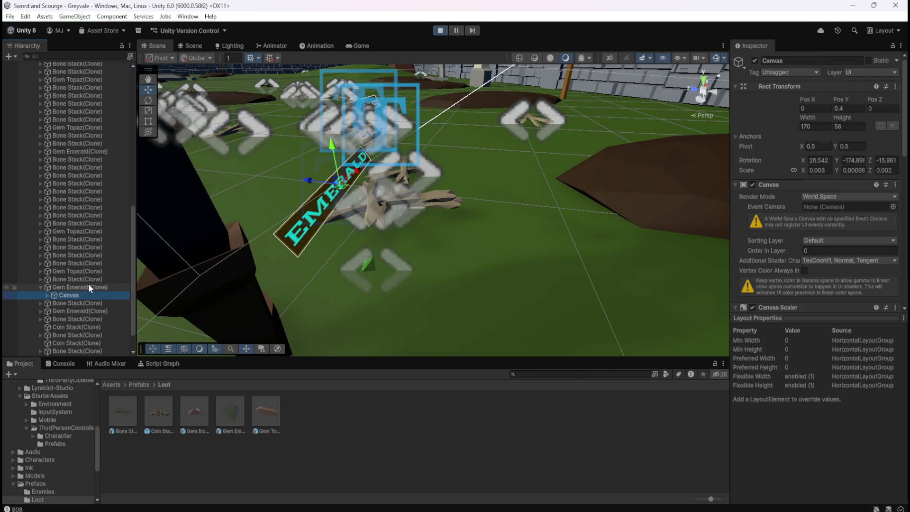
pyautogui.click(86, 286)
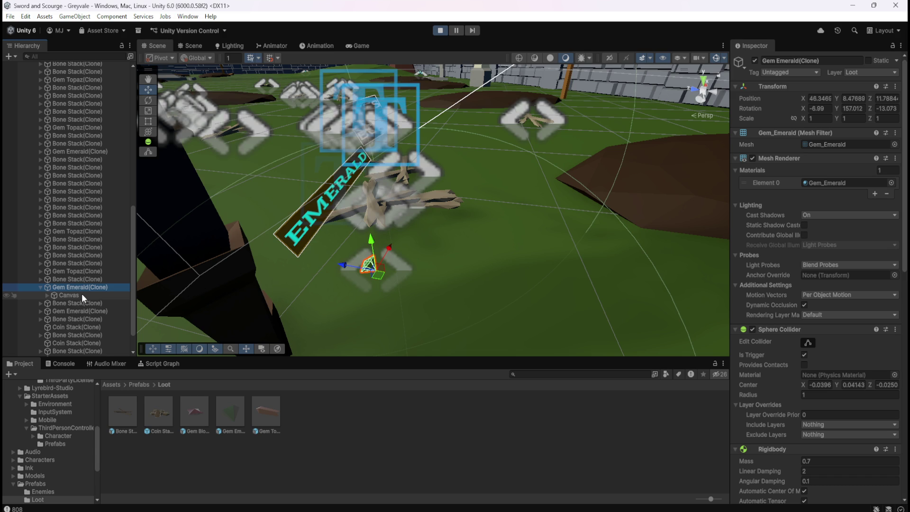
pyautogui.click(81, 294)
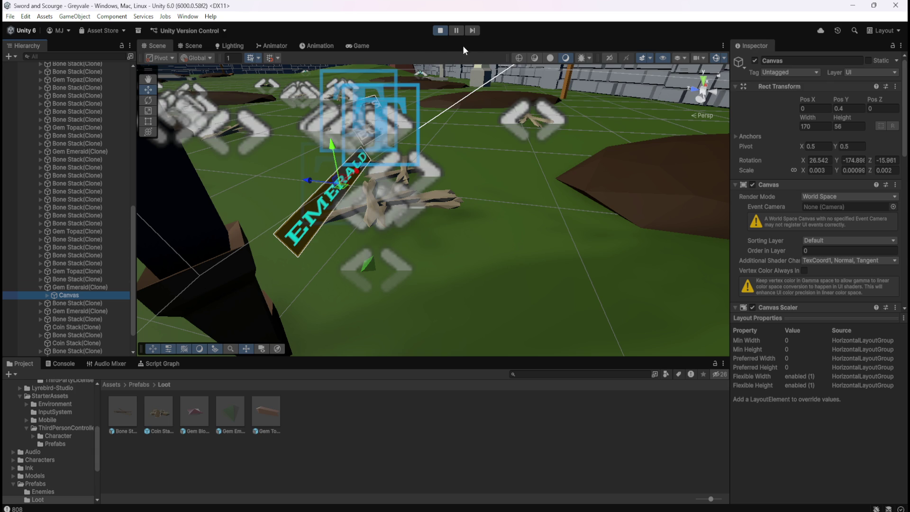
pyautogui.click(362, 47)
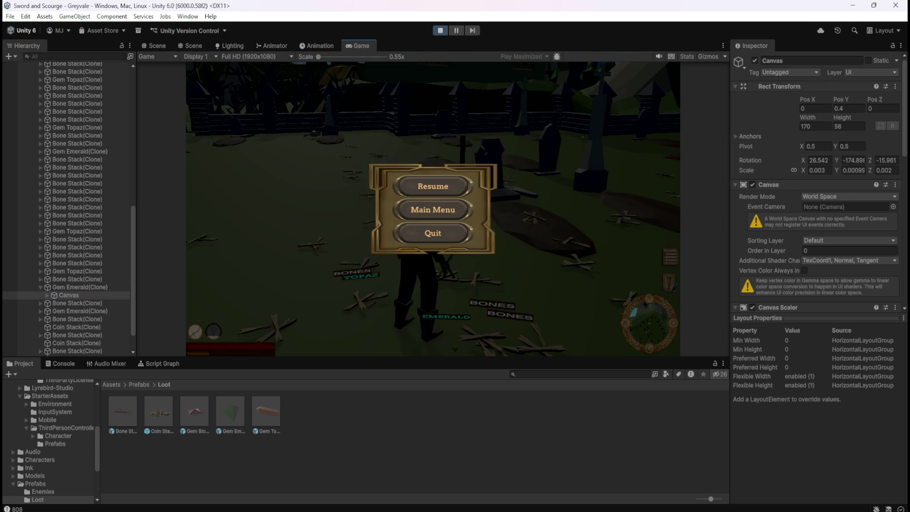
# Resume play past the loot labels, pause with Escape, and return to the Scene view.
pyautogui.click(439, 194)
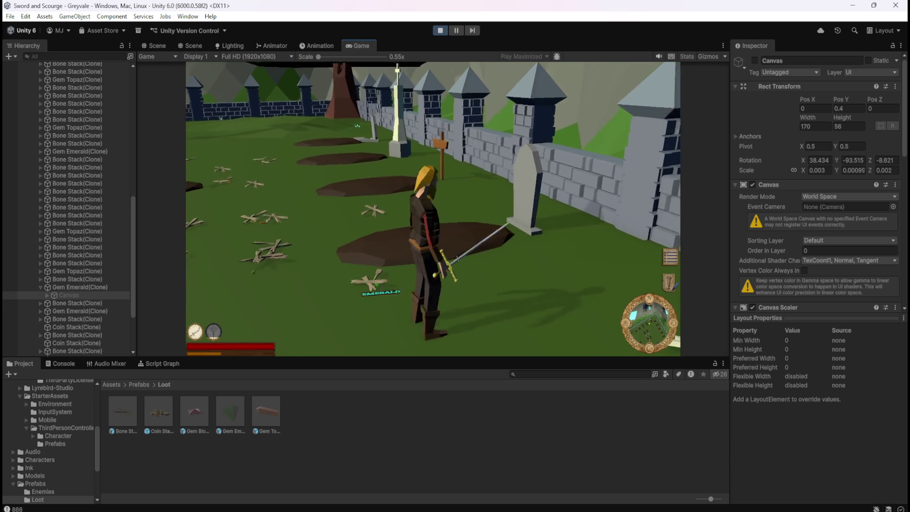
pyautogui.press('Escape')
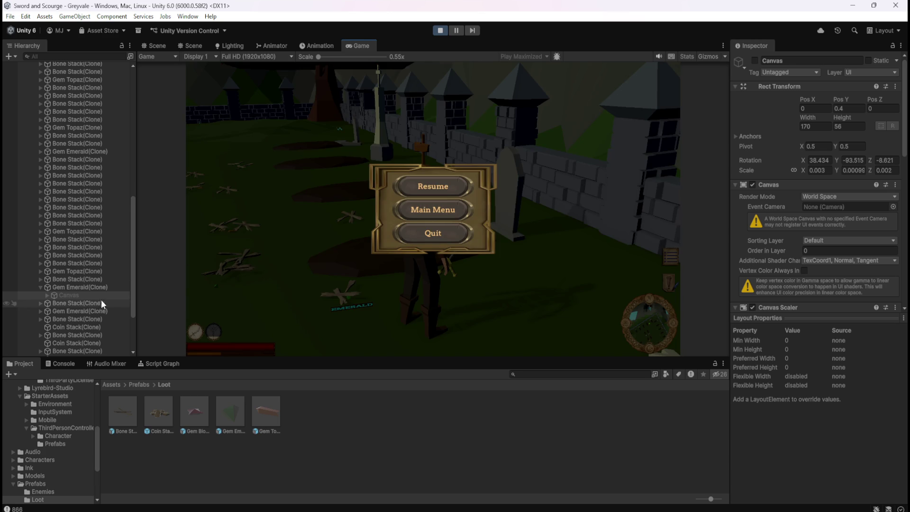
pyautogui.click(161, 45)
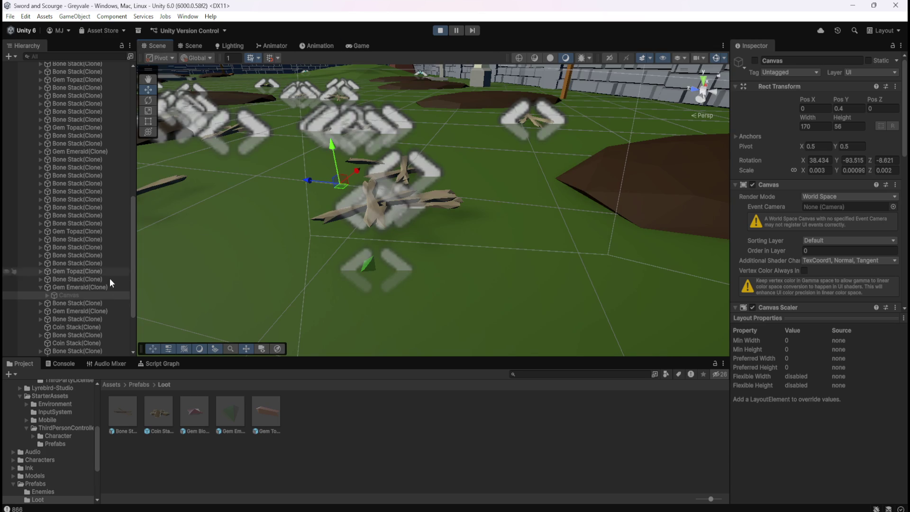
# Select and frame the last Gem Emerald clone, zooming in on its EMERALD label.
pyautogui.scroll(-3, 109, 284)
pyautogui.click(73, 328)
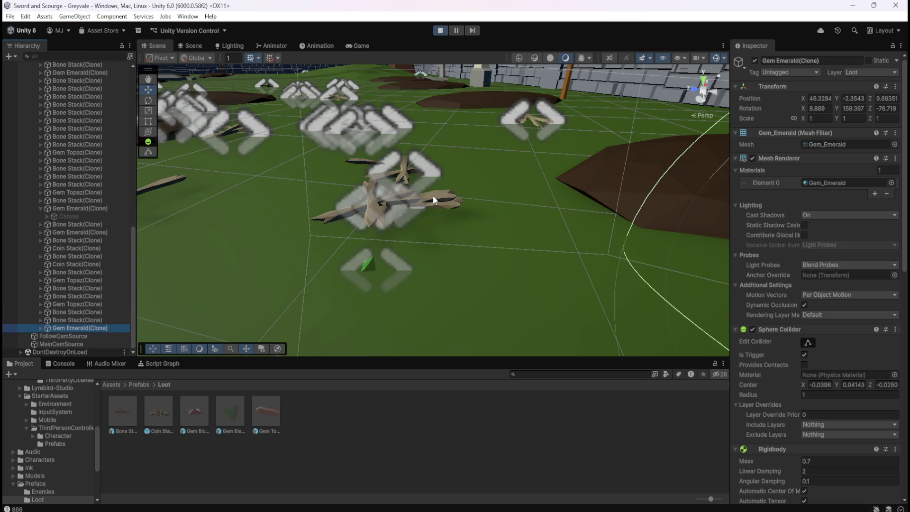
pyautogui.press('f')
pyautogui.scroll(3, 390, 224)
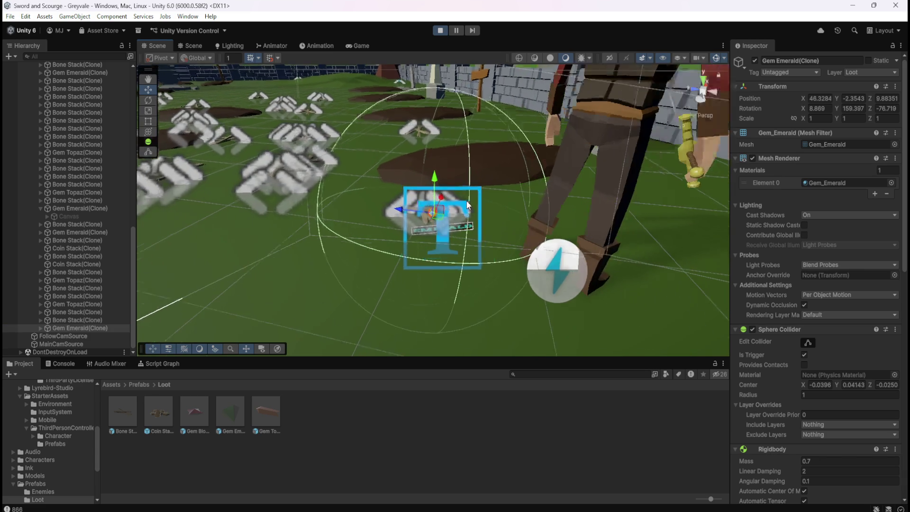
pyautogui.scroll(-1, 788, 403)
pyautogui.scroll(-4, 786, 400)
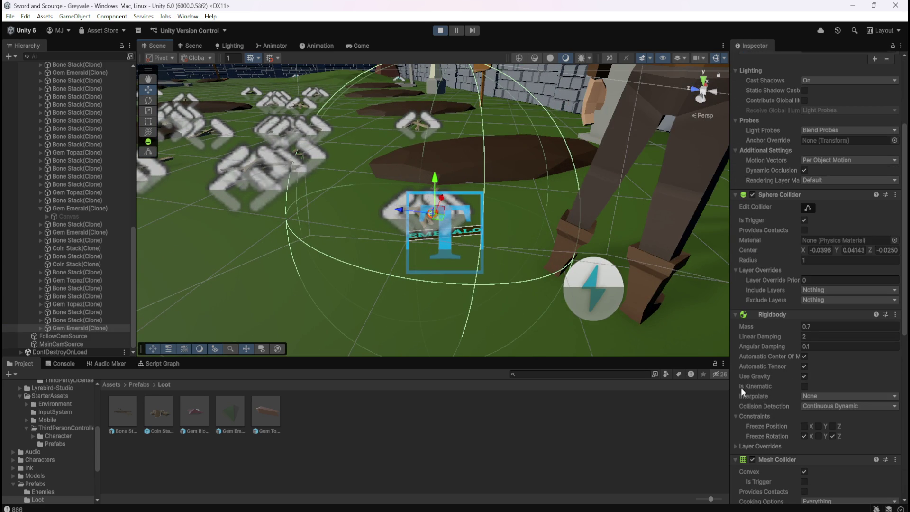
# Compare a Gem Topaz clone, then reselect the last emerald clone and inspect it.
pyautogui.click(80, 304)
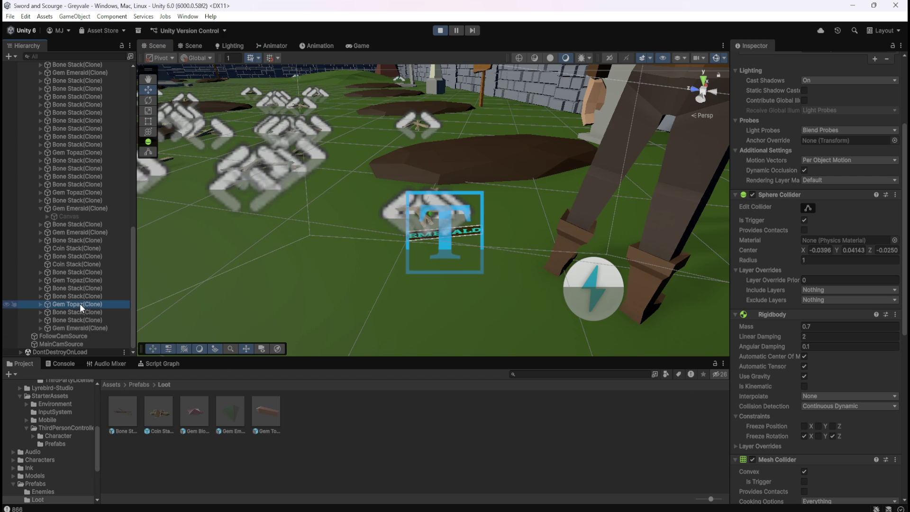
pyautogui.click(77, 327)
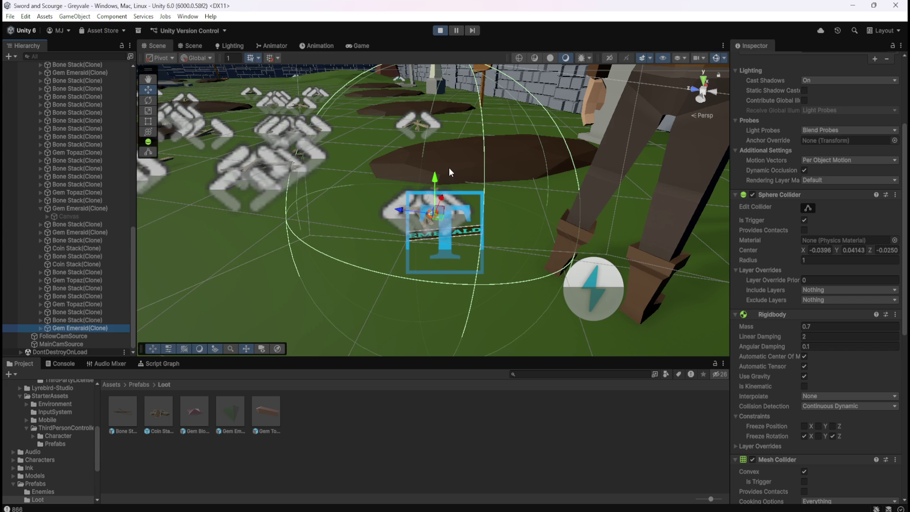
pyautogui.scroll(5, 449, 168)
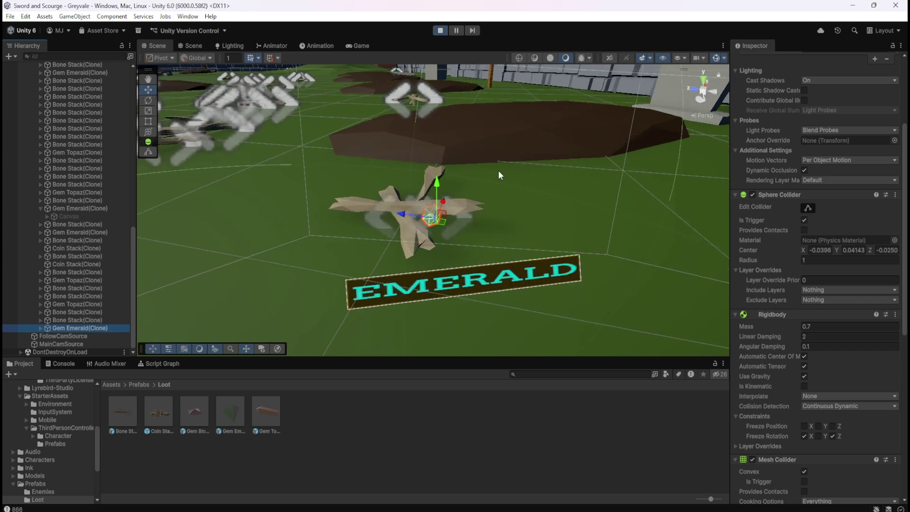
pyautogui.scroll(5, 498, 169)
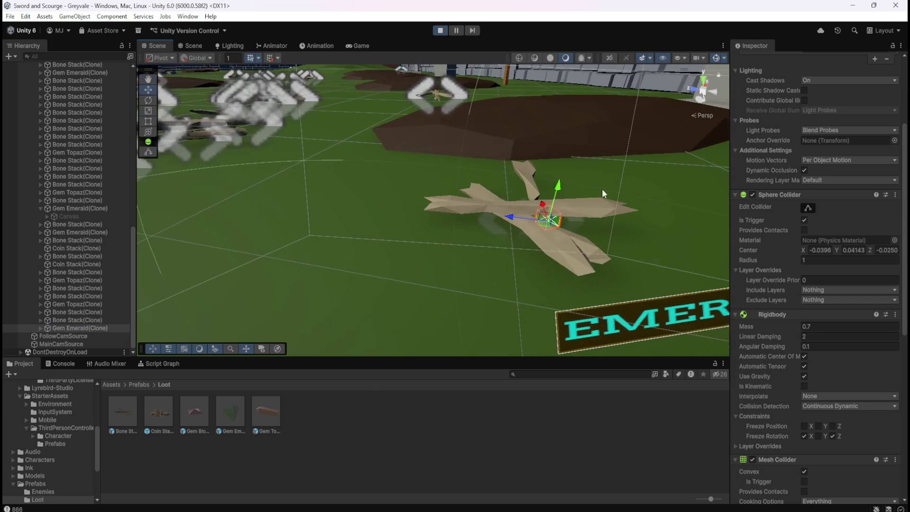
pyautogui.scroll(-5, 562, 178)
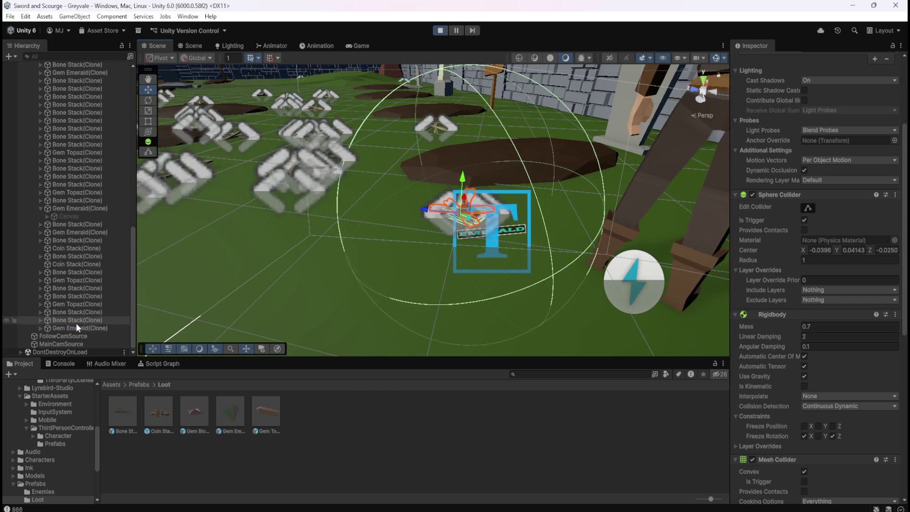
# Expand the last Gem Emerald clone and select its Canvas label child.
pyautogui.click(77, 328)
pyautogui.click(40, 327)
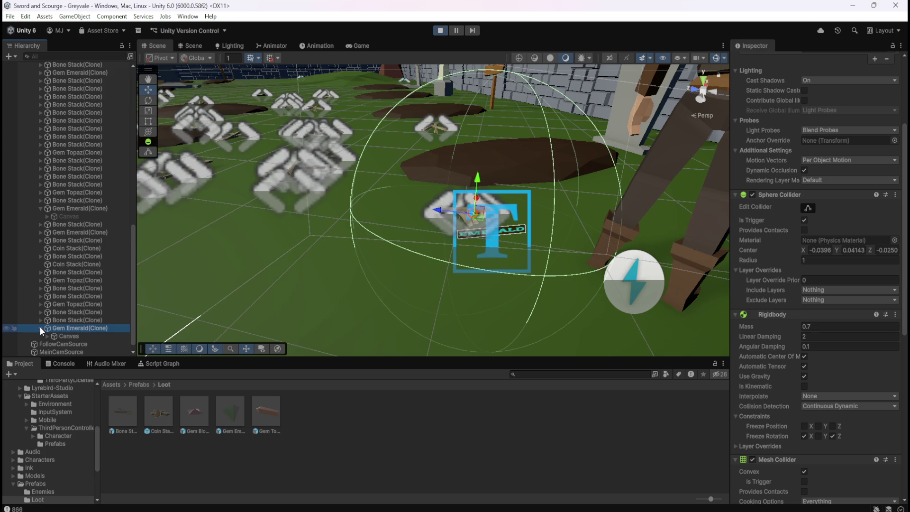
pyautogui.click(40, 328)
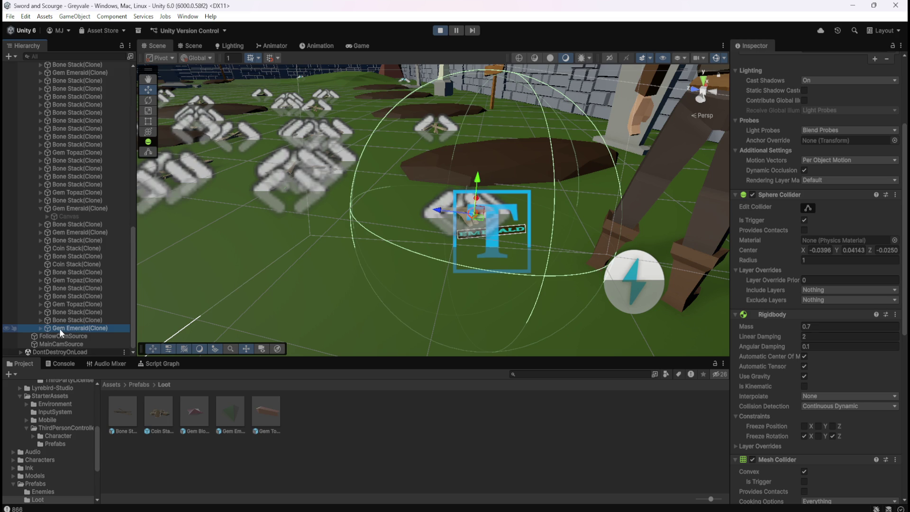
pyautogui.click(40, 327)
pyautogui.click(60, 335)
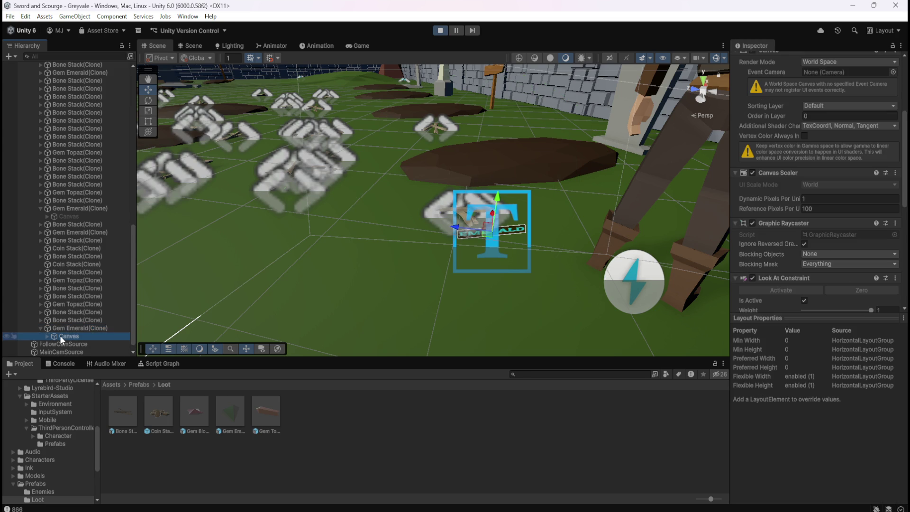
# Compare the emerald clone with its Canvas, then inspect the Gem Emerald prefab asset.
pyautogui.click(74, 329)
pyautogui.click(71, 334)
pyautogui.scroll(5, 754, 289)
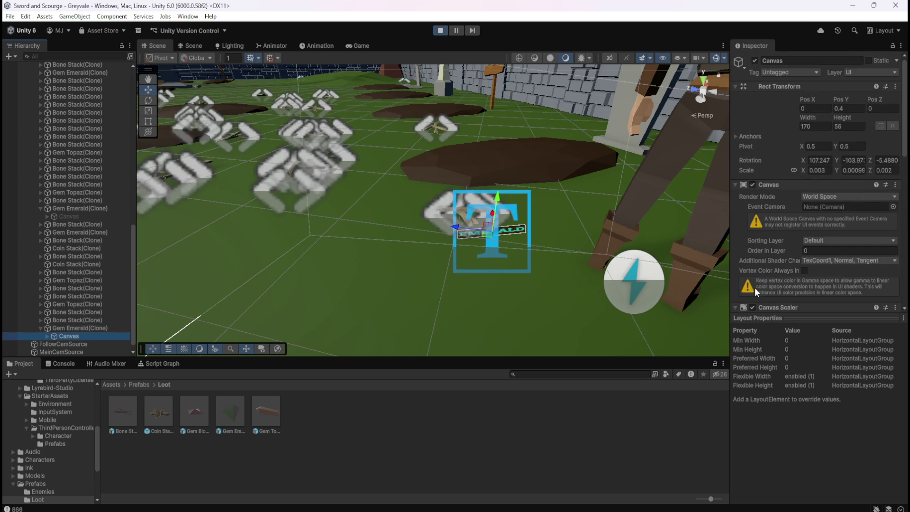
pyautogui.click(90, 329)
pyautogui.click(71, 336)
pyautogui.click(231, 416)
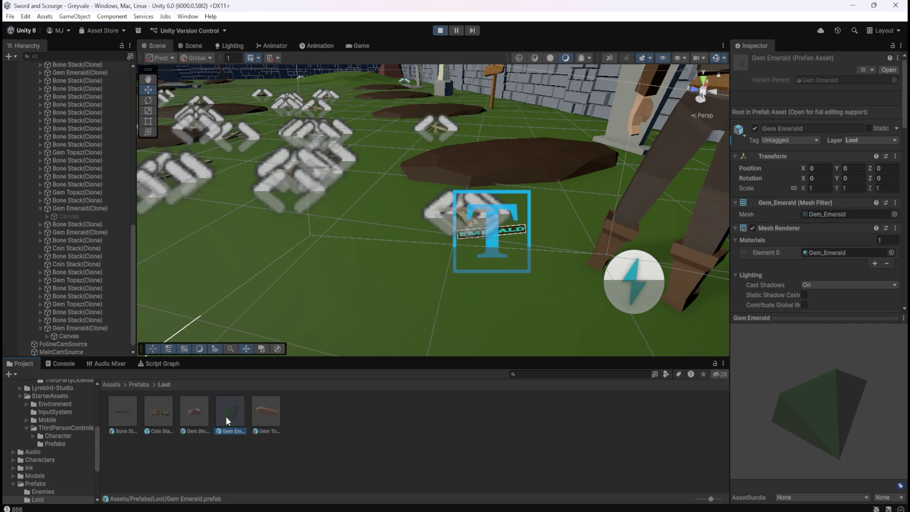
# Inspect the Bone Stack, Coin Stack, Gem Blood Ruby, Gem Emerald and Gem Topaz prefabs.
pyautogui.click(199, 416)
pyautogui.click(158, 417)
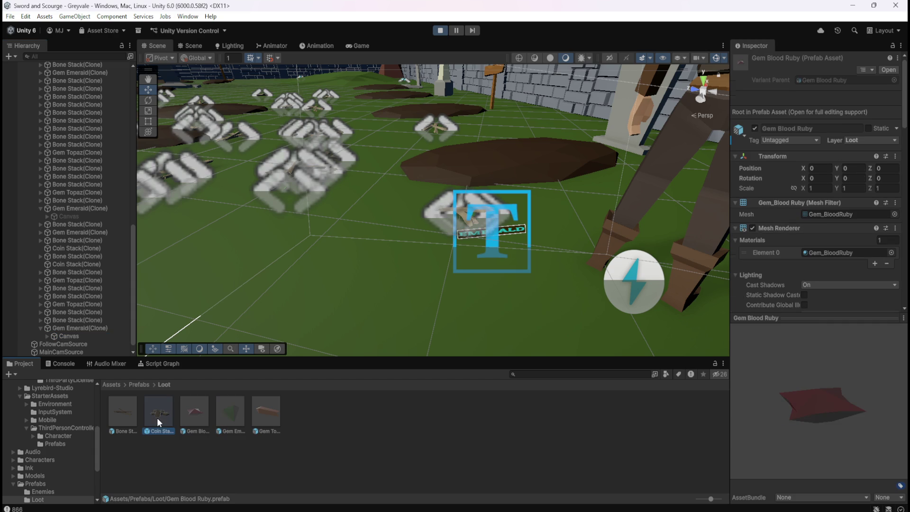
pyautogui.click(126, 416)
pyautogui.click(261, 413)
pyautogui.click(221, 413)
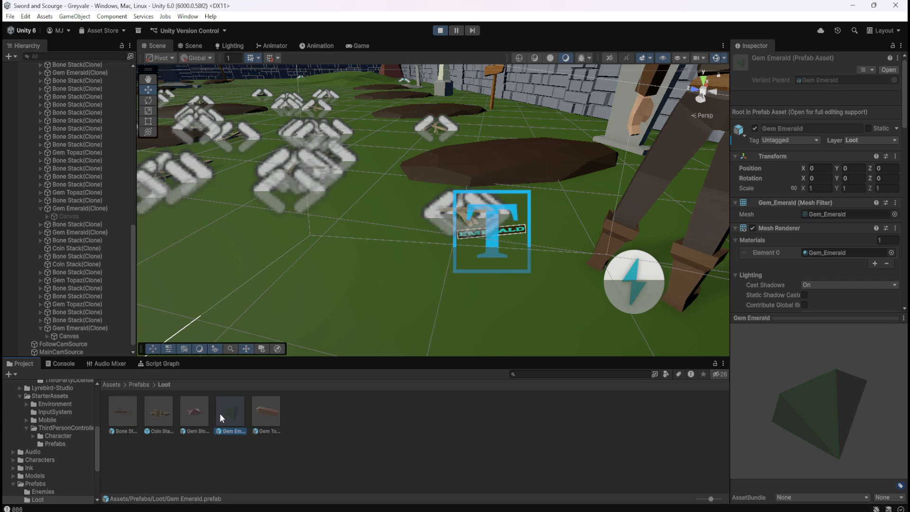
pyautogui.click(184, 410)
pyautogui.click(132, 411)
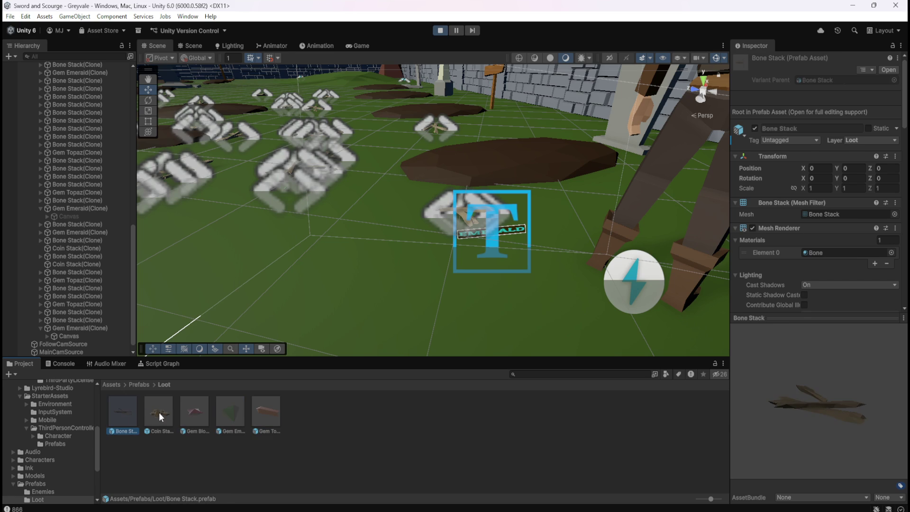
pyautogui.click(158, 412)
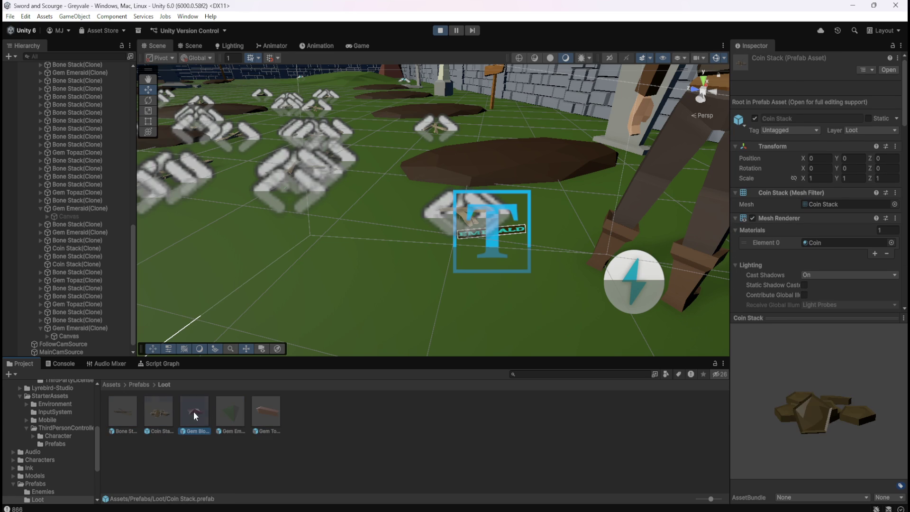
# Review the loot prefabs again, ending on Gem Topaz, then return to the Game view.
pyautogui.click(193, 411)
pyautogui.click(232, 413)
pyautogui.click(276, 416)
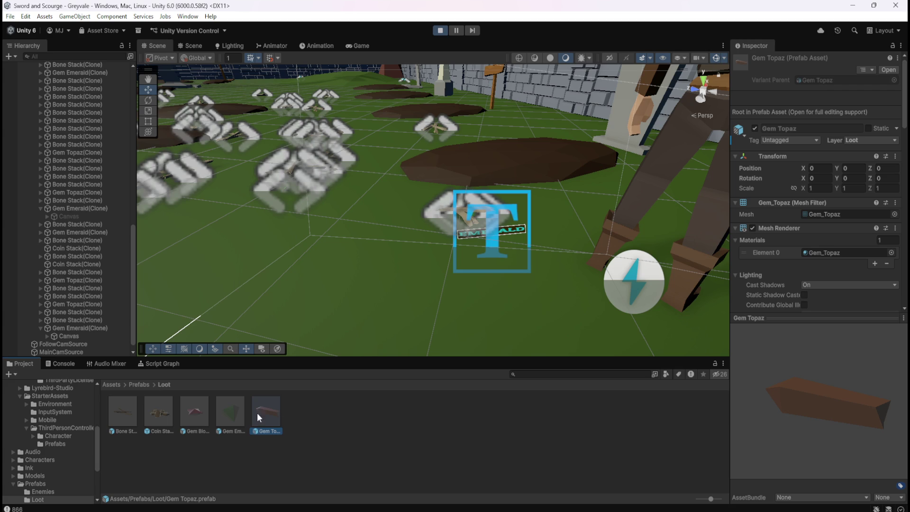
pyautogui.click(129, 412)
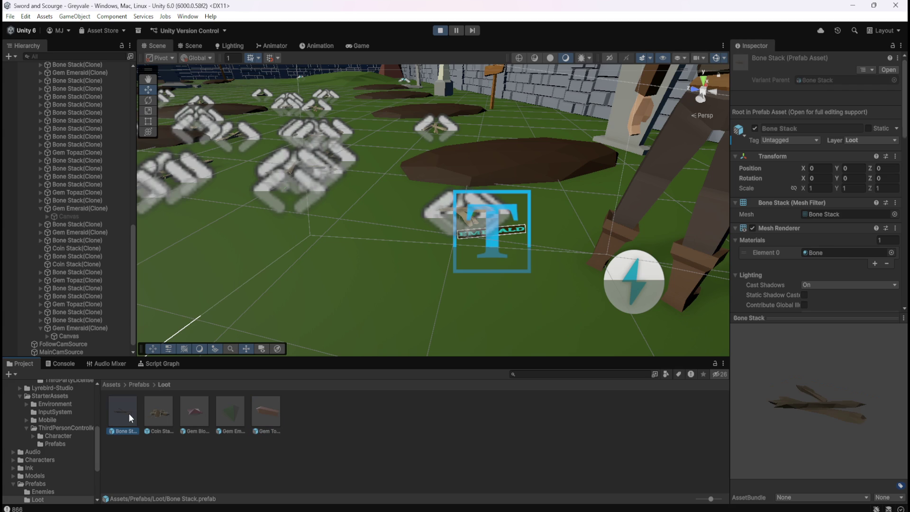
pyautogui.click(197, 414)
pyautogui.click(223, 409)
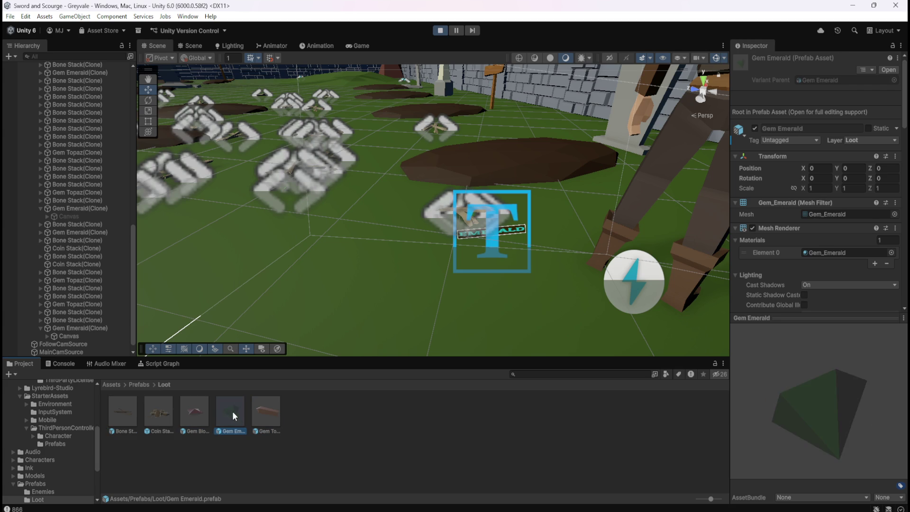
pyautogui.click(262, 414)
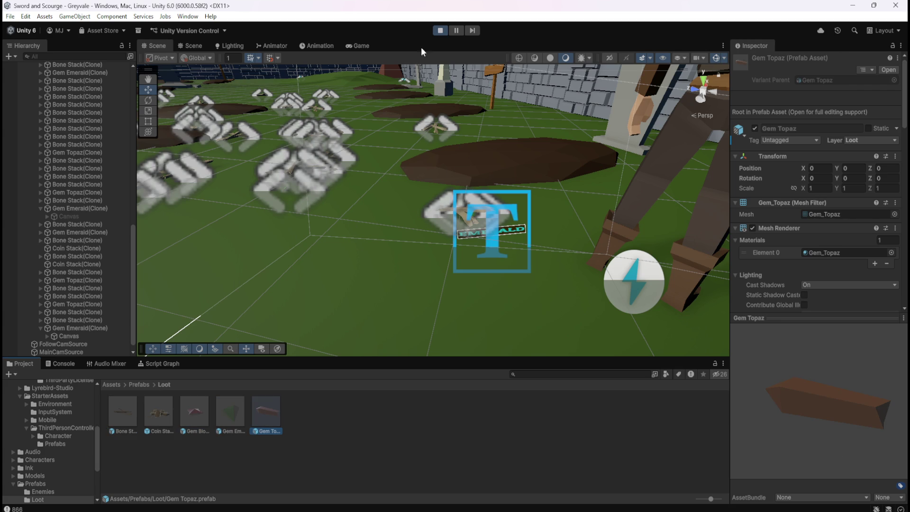
pyautogui.click(361, 45)
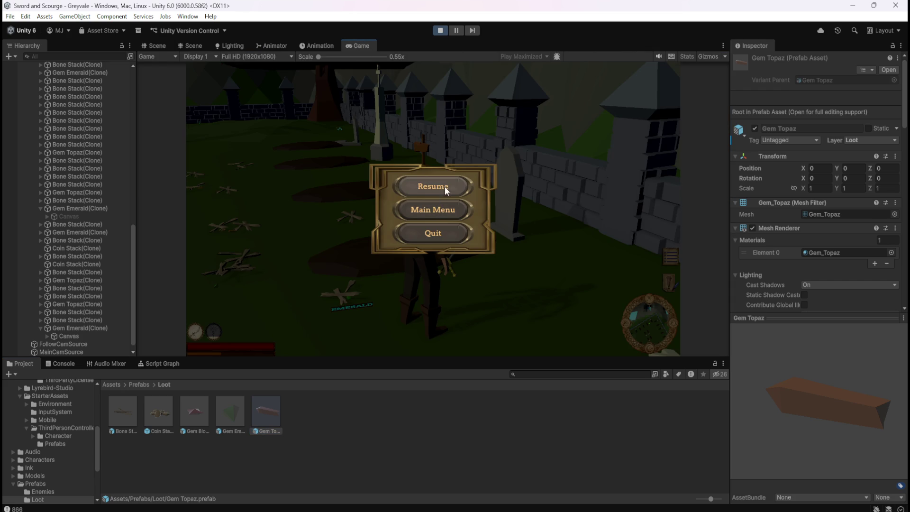
# Resume play, toggle the character stats panel, and attack the skeleton by the bone piles.
pyautogui.click(443, 188)
pyautogui.press('w')
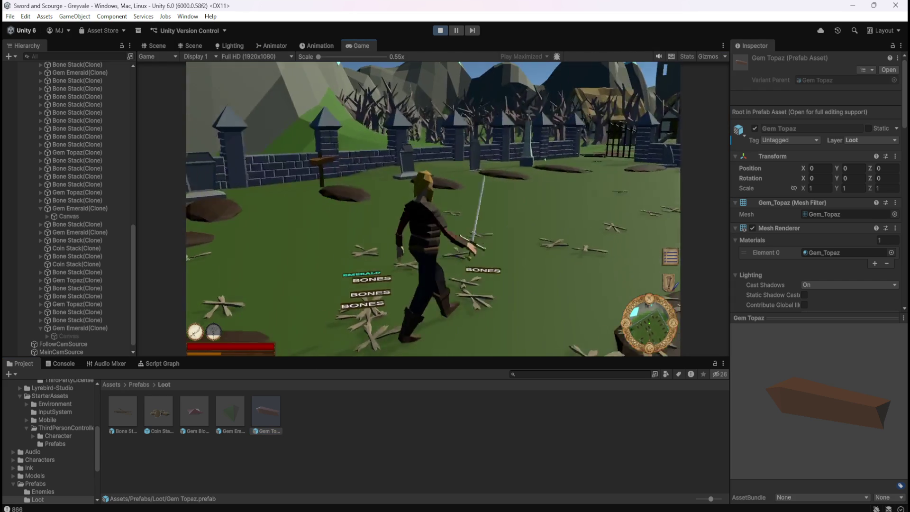
pyautogui.press('c')
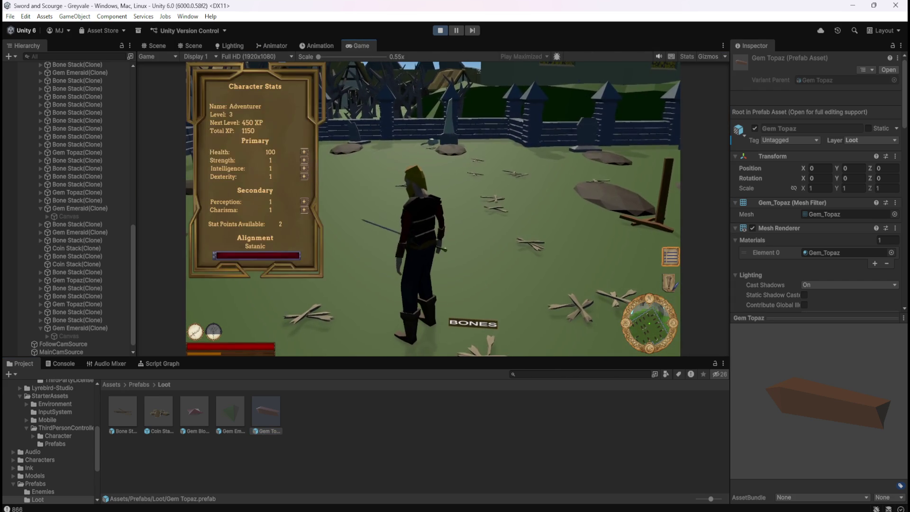
pyautogui.press('c')
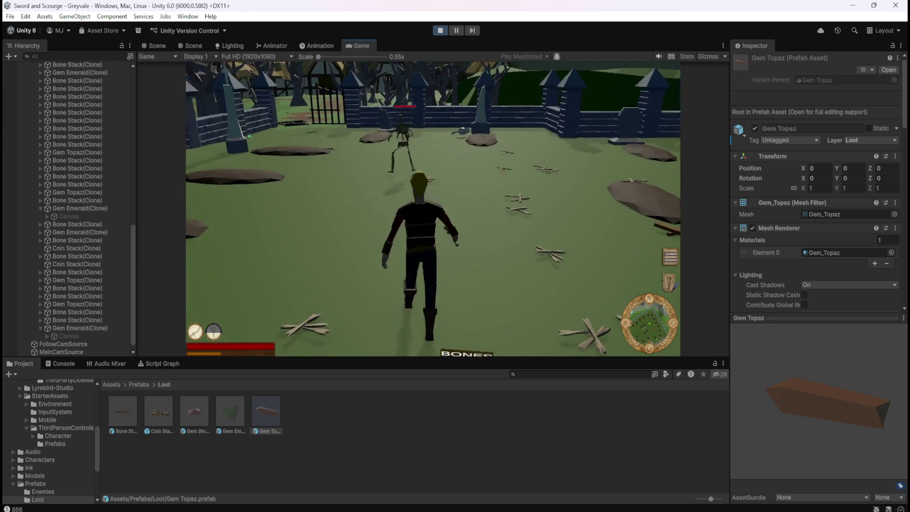
pyautogui.press('w')
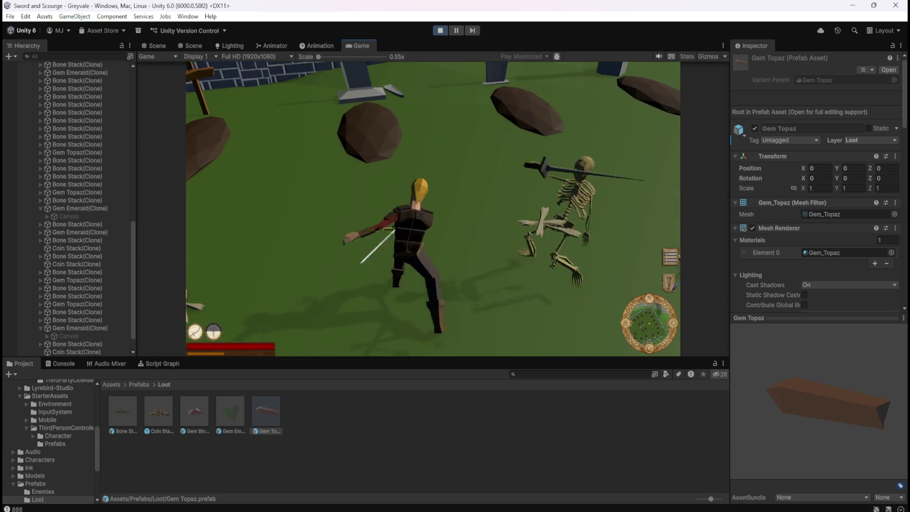
pyautogui.press('w')
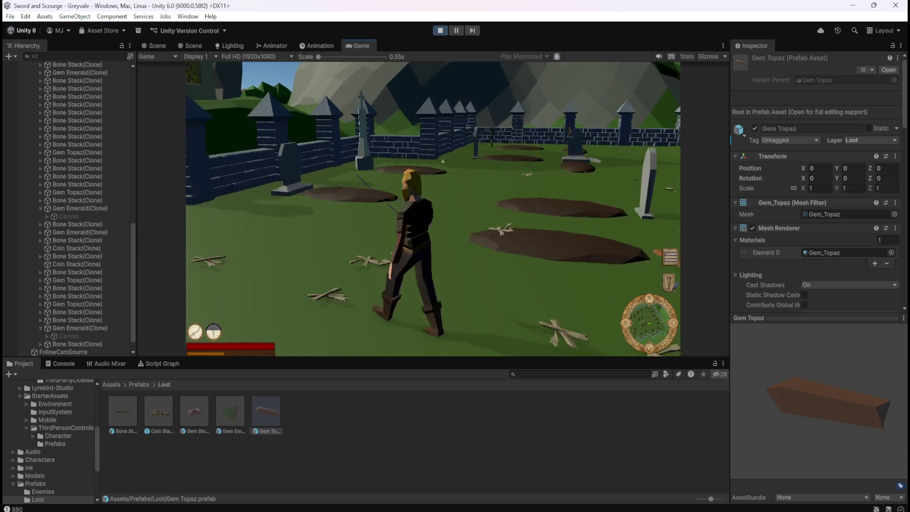
# Run to the Topaz, fight another skeleton, and walk on toward the fence.
pyautogui.press('w')
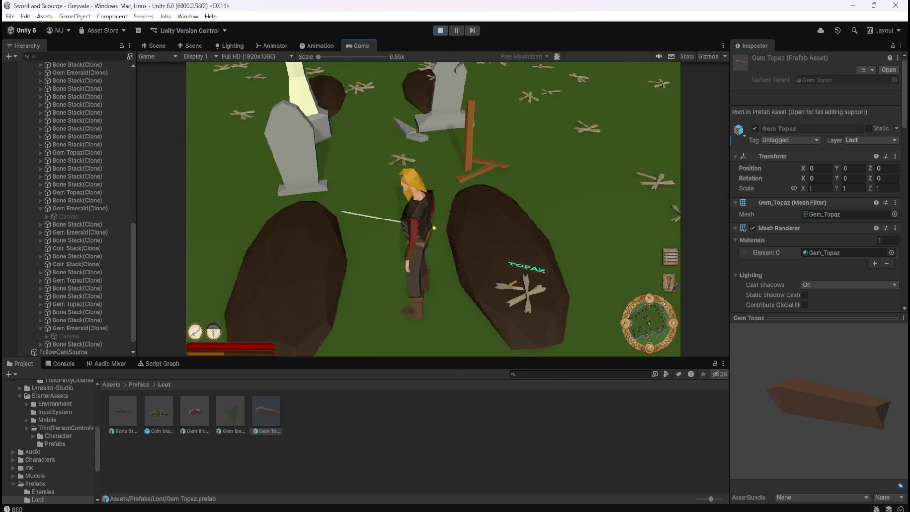
pyautogui.press('w')
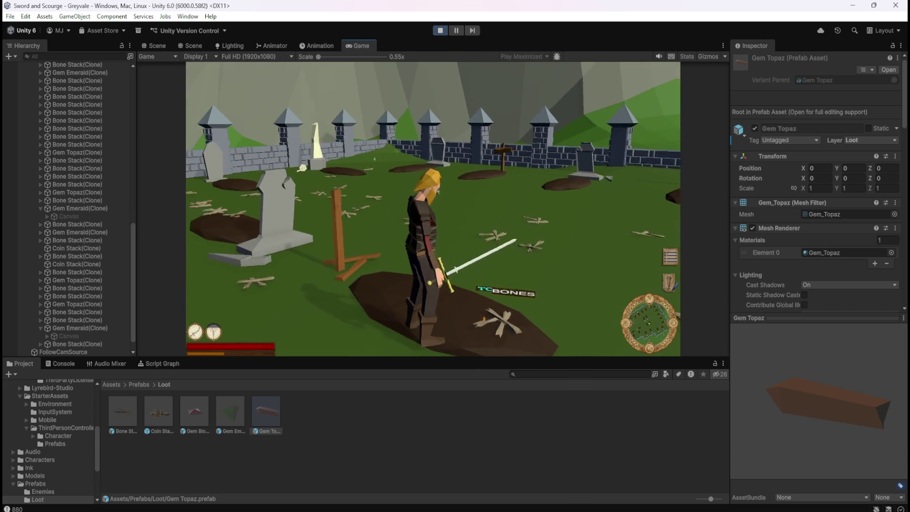
pyautogui.press('w')
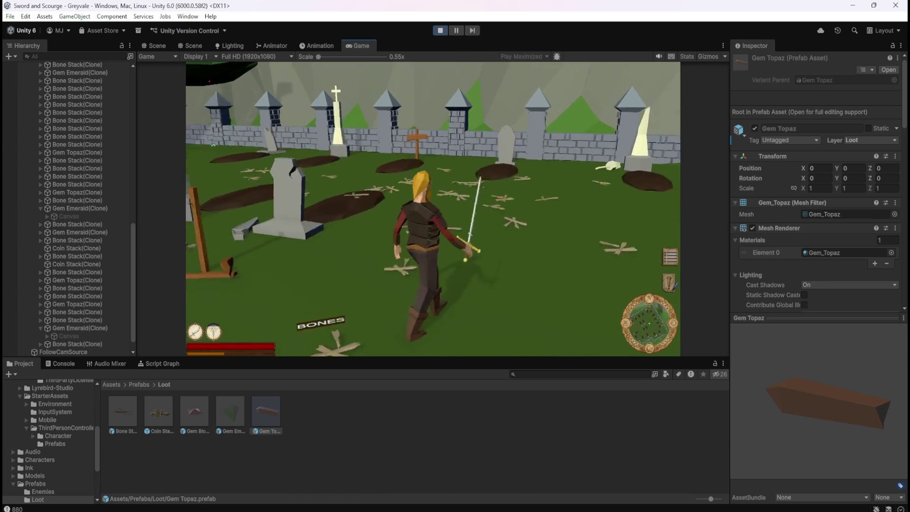
pyautogui.press('w')
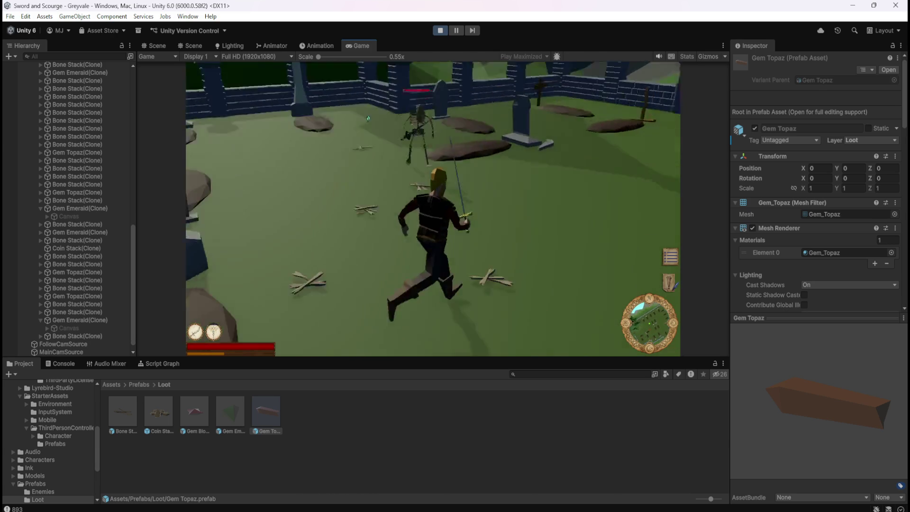
pyautogui.press('w')
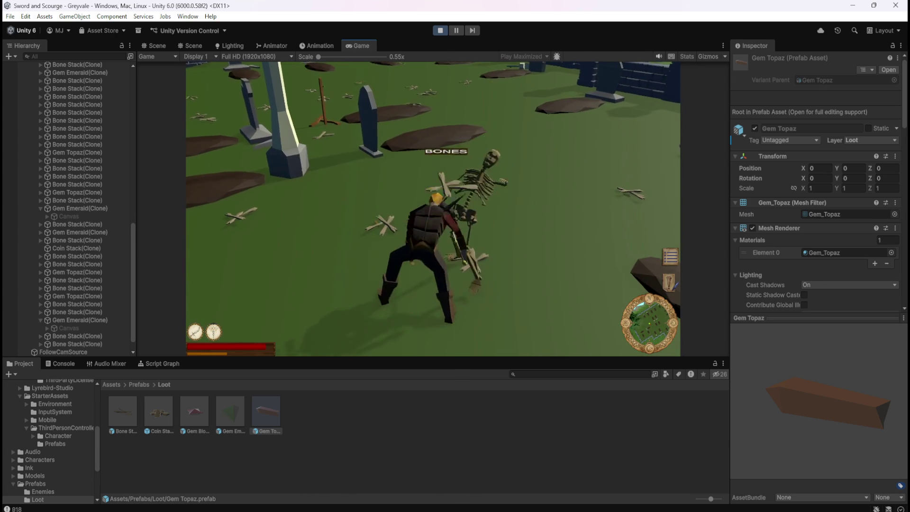
pyautogui.press('w')
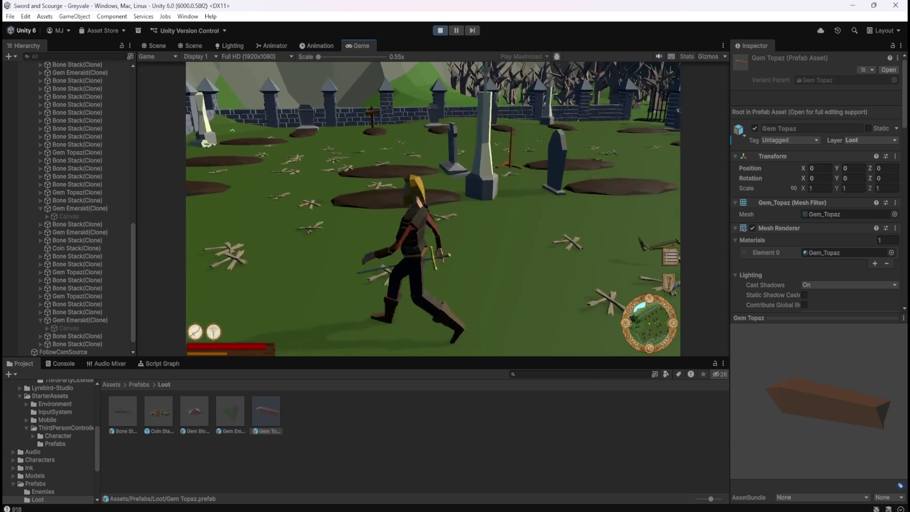
pyautogui.press('w')
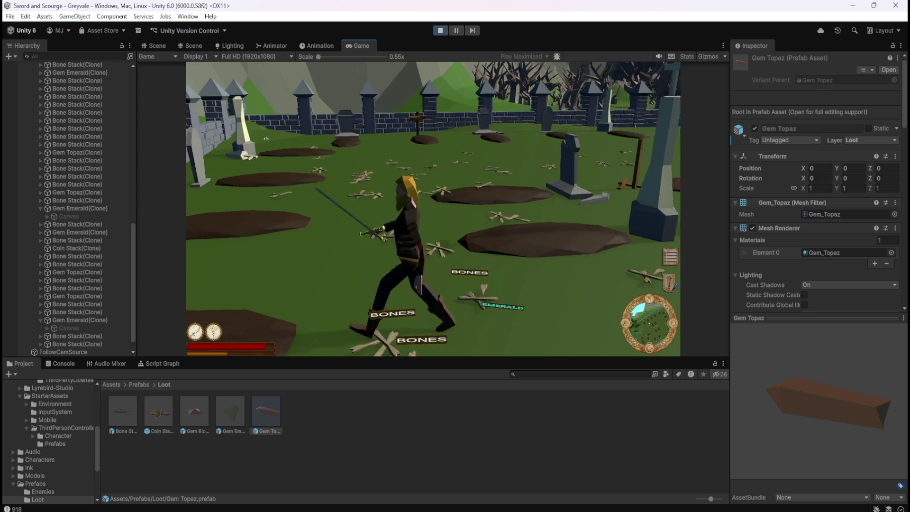
pyautogui.press('w')
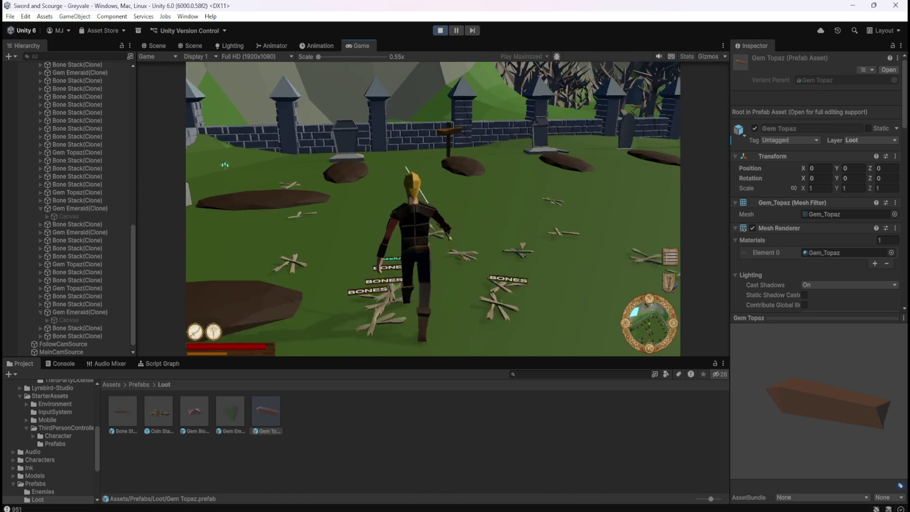
# Turn back to attack the skeleton, look at the loot labels, then attack again.
pyautogui.press('s')
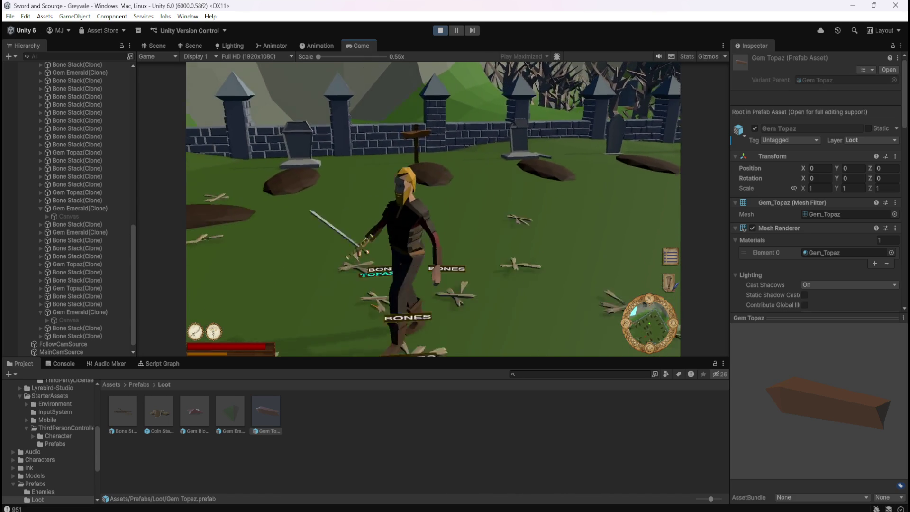
pyautogui.press('w')
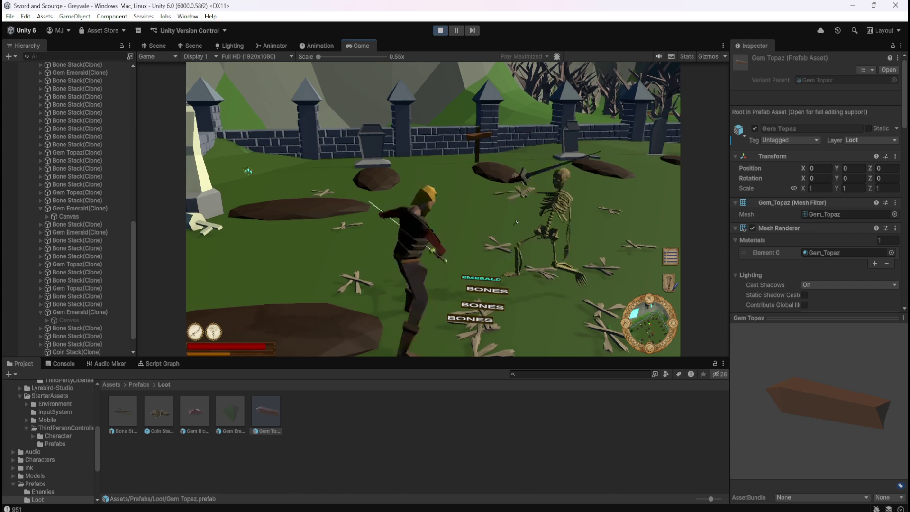
pyautogui.press('s')
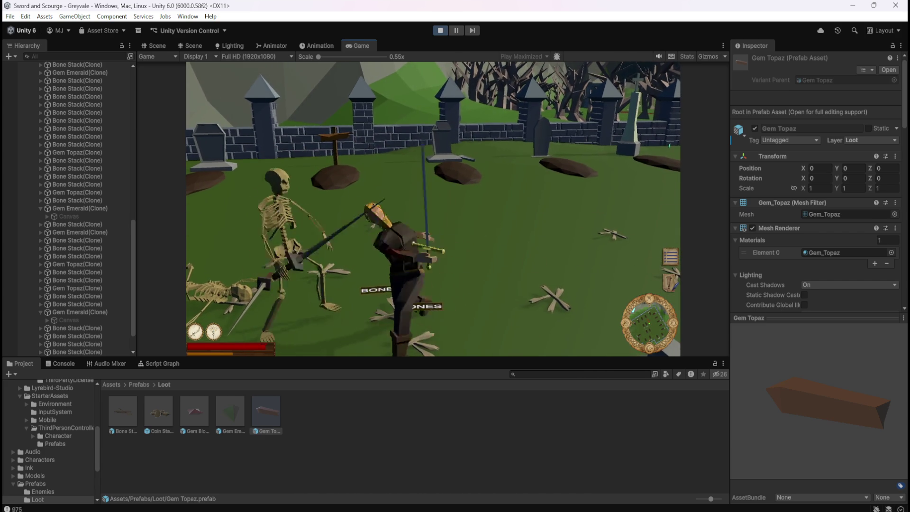
pyautogui.press('a')
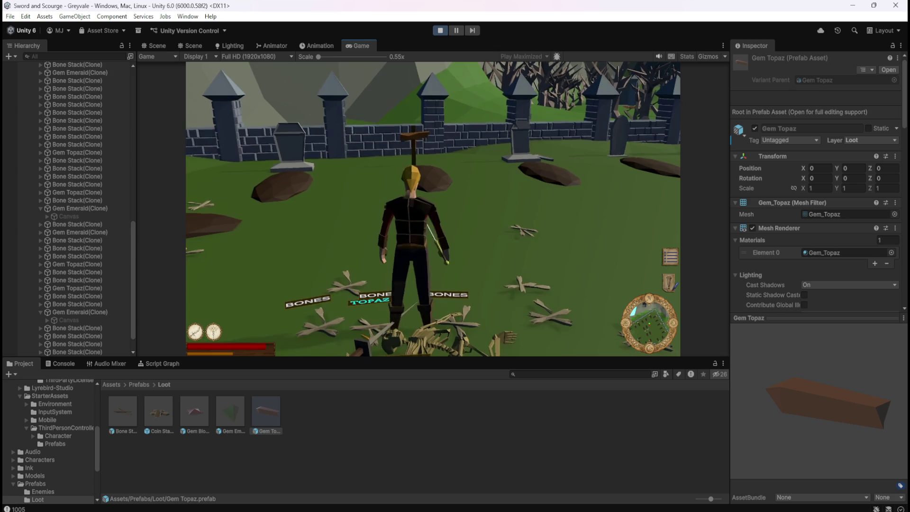
pyautogui.press('s')
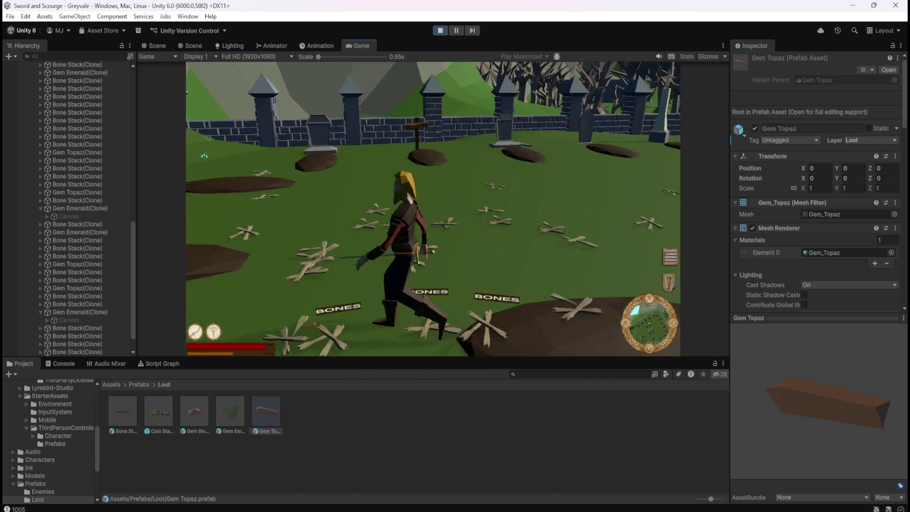
pyautogui.press('w')
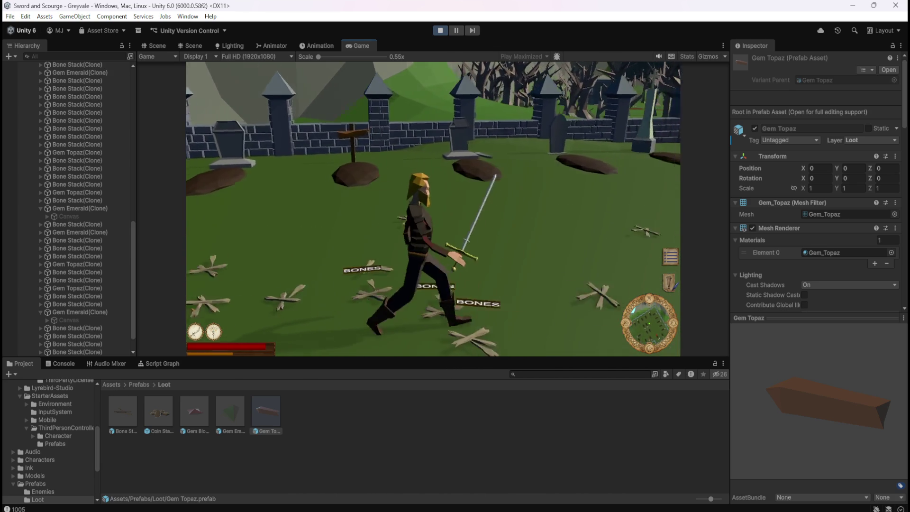
pyautogui.press('d')
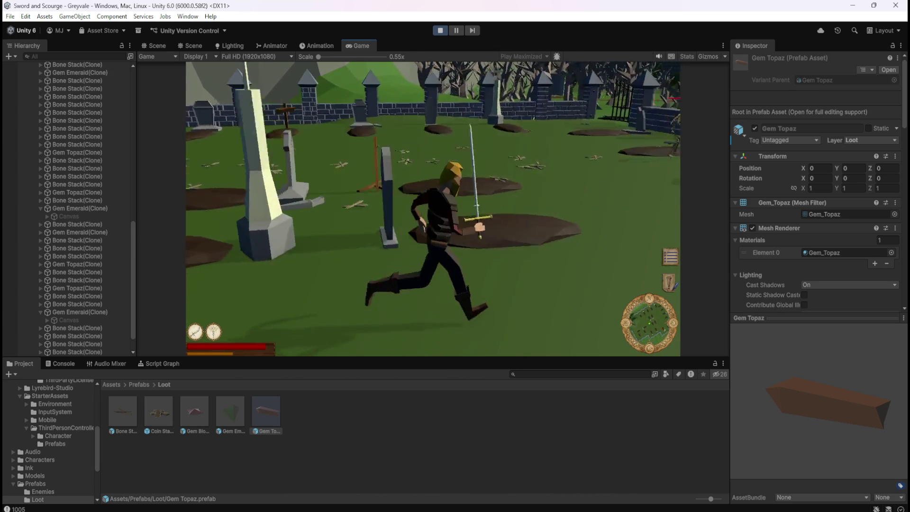
pyautogui.press('w')
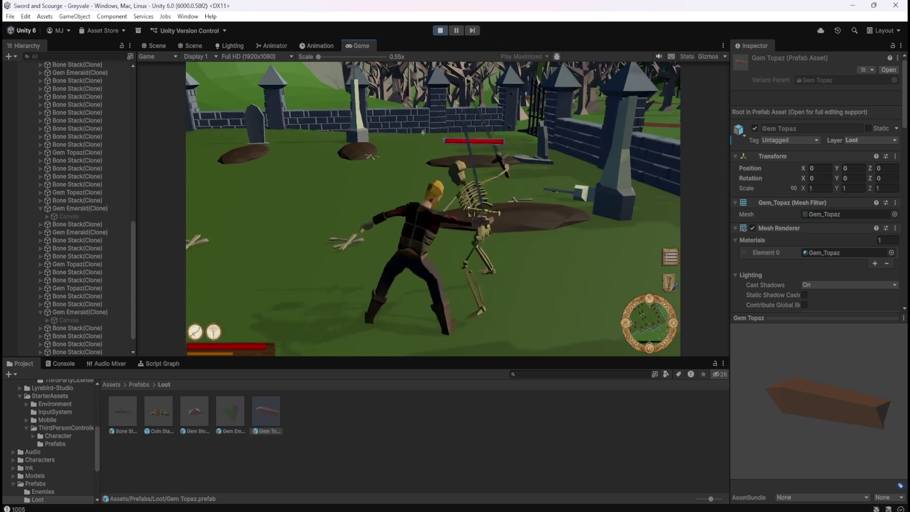
# Run around the graveyard toward the wall and approach the loot drops to trigger labels.
pyautogui.press('a')
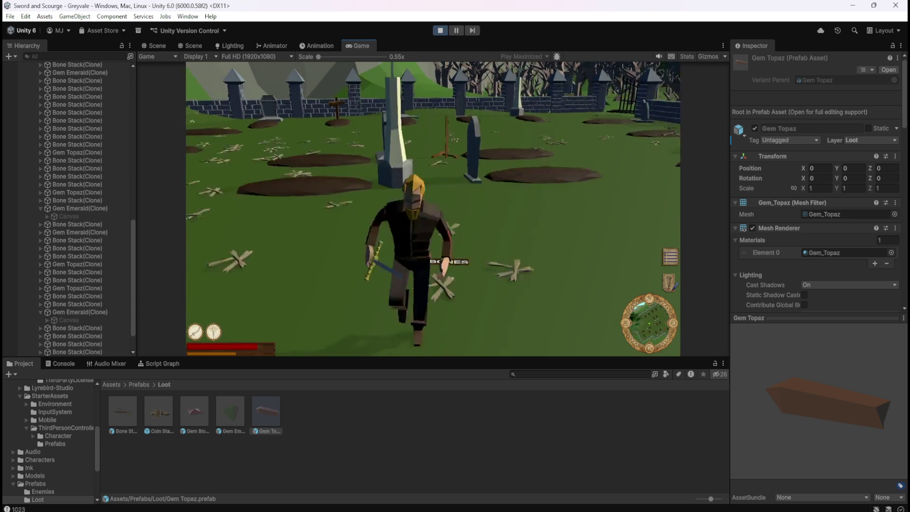
pyautogui.press('s')
pyautogui.press('w')
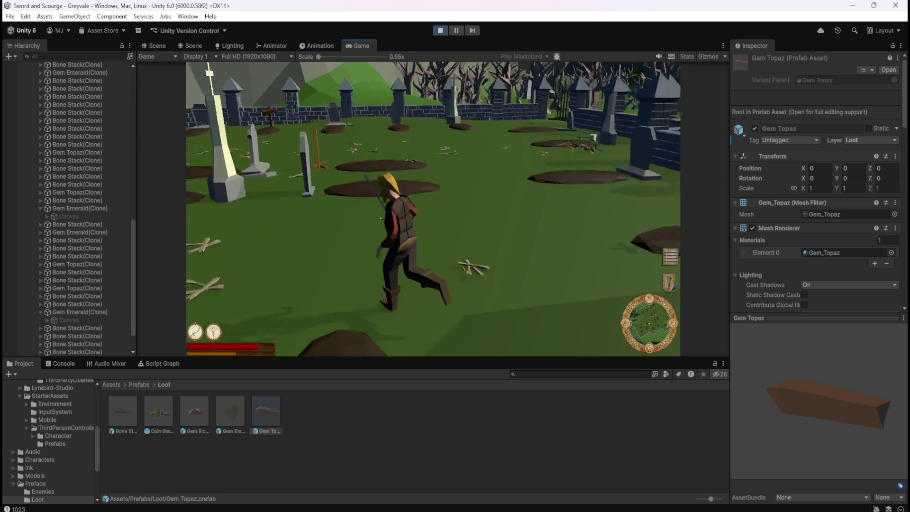
pyautogui.press('w')
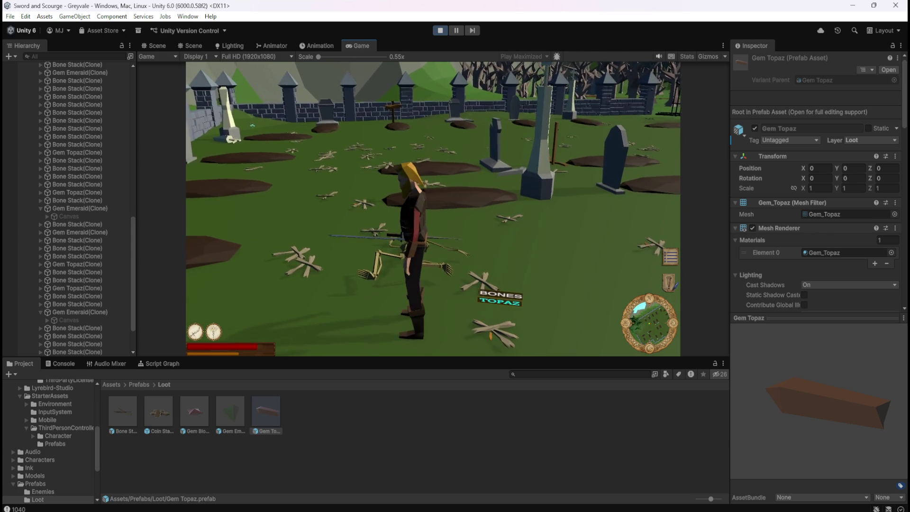
pyautogui.press('d')
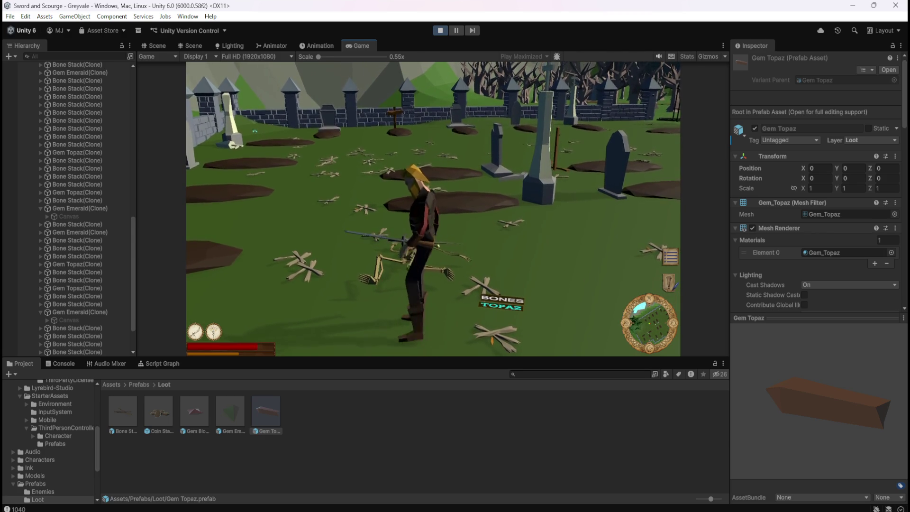
pyautogui.press('w')
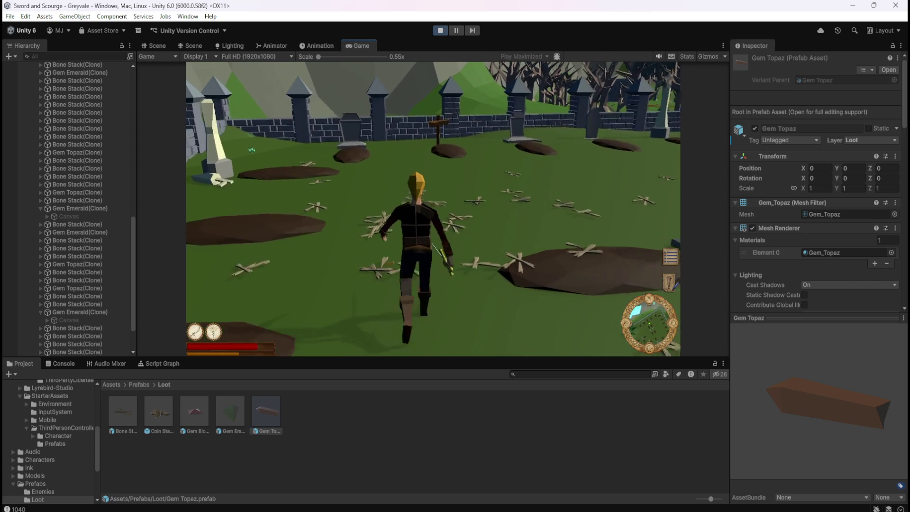
pyautogui.press('w')
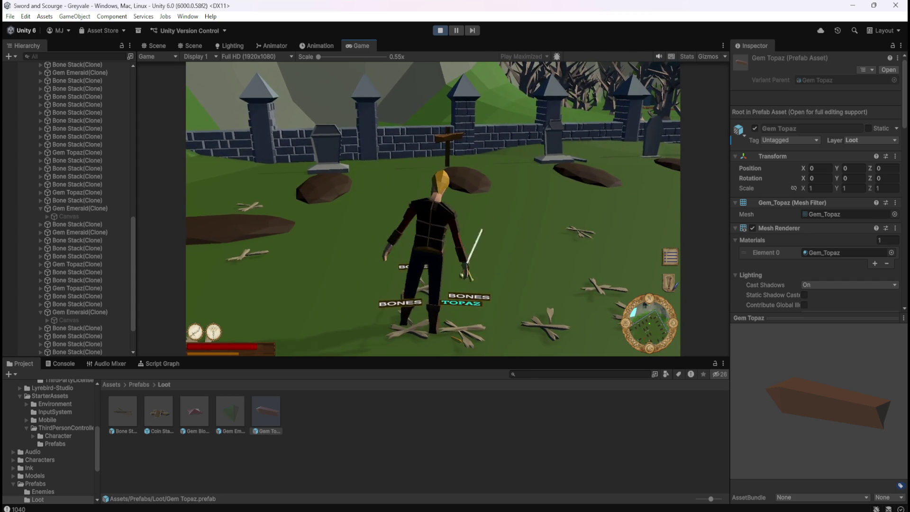
# Leave the loot area so the labels hide, then pause the game.
pyautogui.press('s')
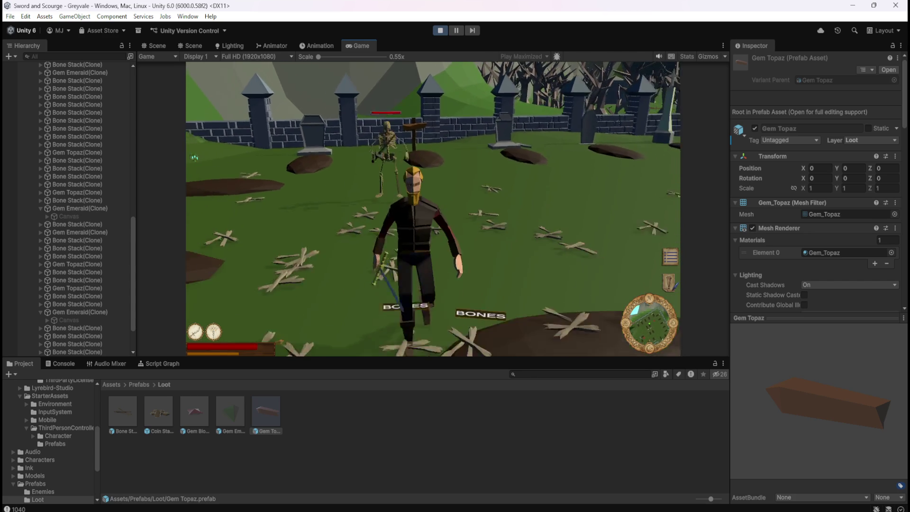
pyautogui.press('a')
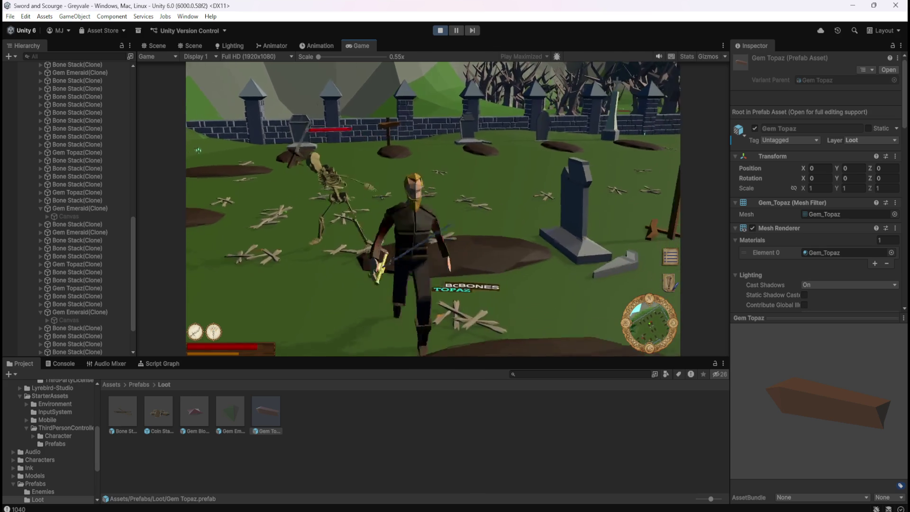
pyautogui.press('w')
pyautogui.press('w')
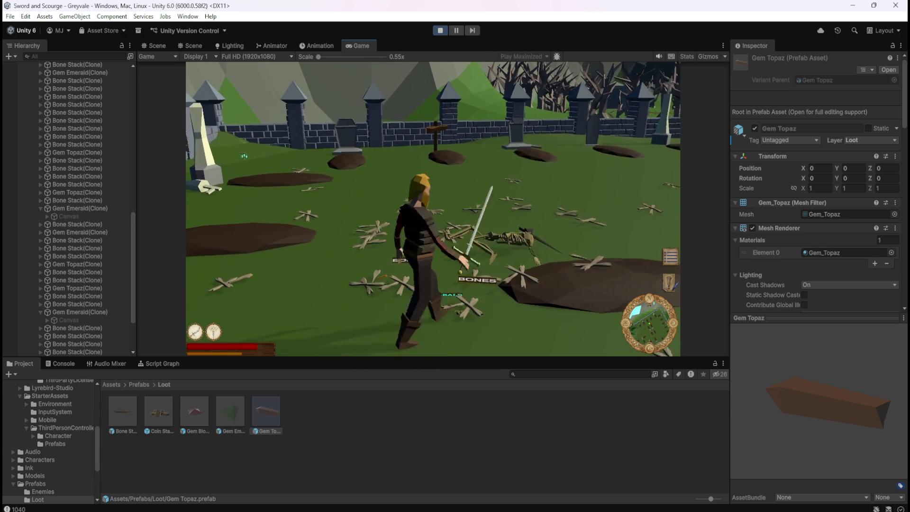
pyautogui.press('s')
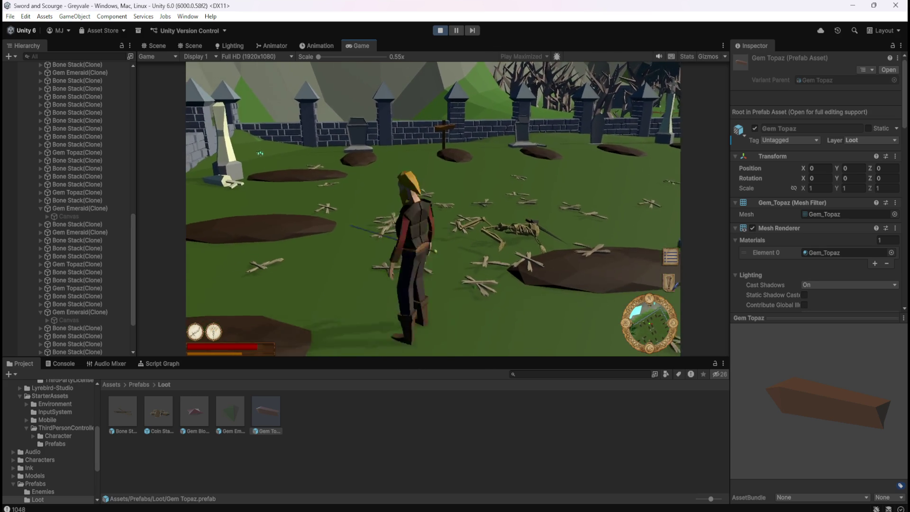
pyautogui.press('Escape')
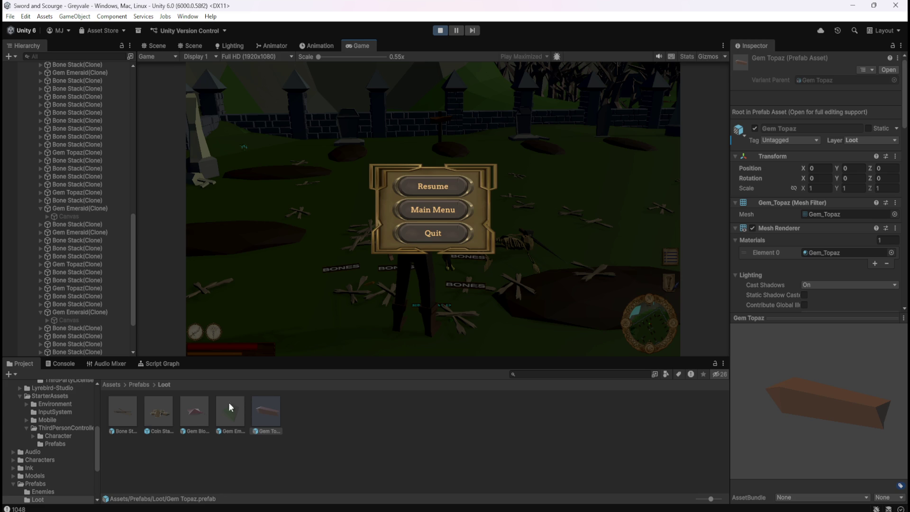
# Select LootManager and show its Script Graph maximized to fill the window.
pyautogui.scroll(-3, 95, 323)
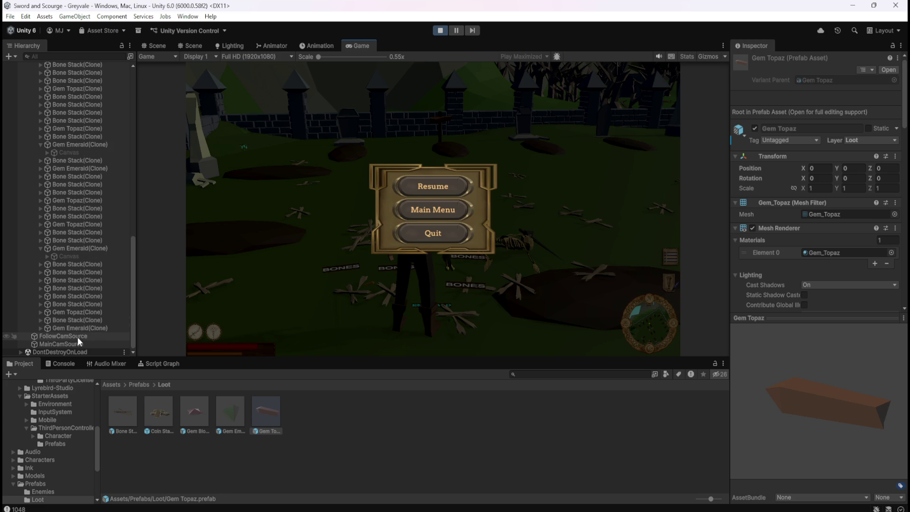
pyautogui.scroll(10, 81, 335)
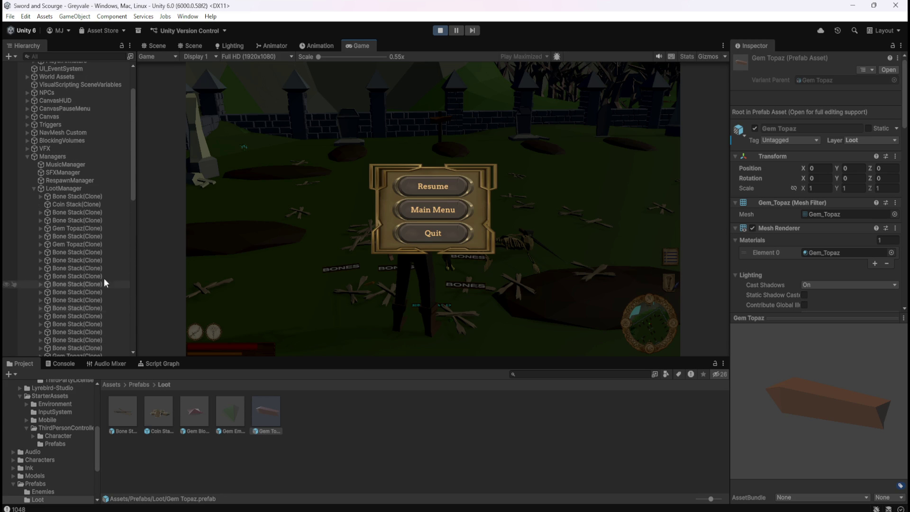
pyautogui.click(72, 187)
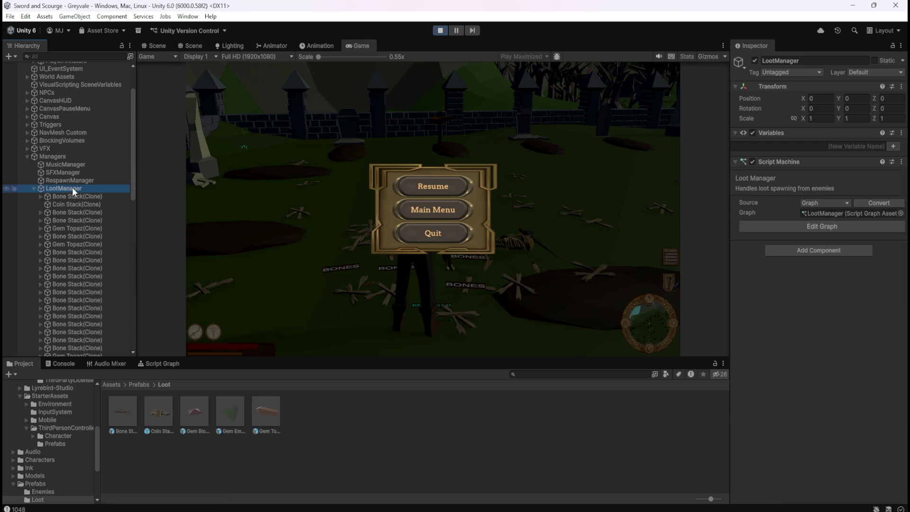
pyautogui.click(156, 363)
pyautogui.hotkey('shift', 'space')
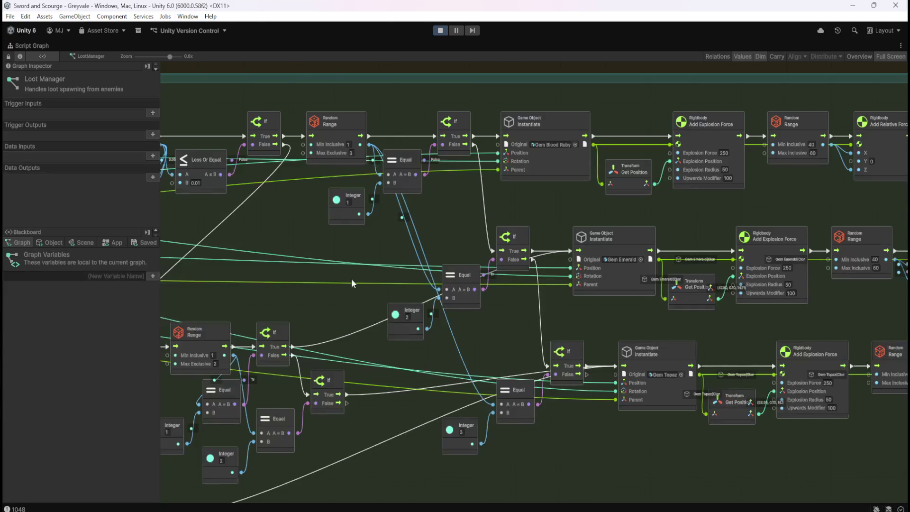
# Pan across the Rare Loot group, Rigidbody nodes, Primary Loot and the gem Instantiate chains.
pyautogui.moveTo(277, 257)
pyautogui.mouseDown()
pyautogui.moveTo(612, 282)
pyautogui.moveTo(519, 263)
pyautogui.mouseUp()
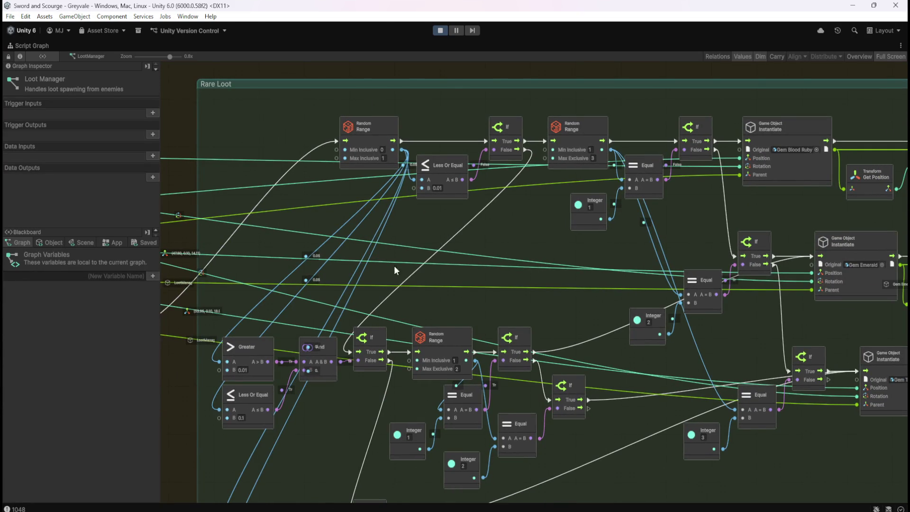
pyautogui.moveTo(277, 245)
pyautogui.mouseDown()
pyautogui.moveTo(292, 234)
pyautogui.moveTo(694, 258)
pyautogui.mouseUp()
pyautogui.moveTo(311, 252)
pyautogui.mouseDown()
pyautogui.moveTo(590, 244)
pyautogui.moveTo(683, 255)
pyautogui.moveTo(720, 245)
pyautogui.mouseUp()
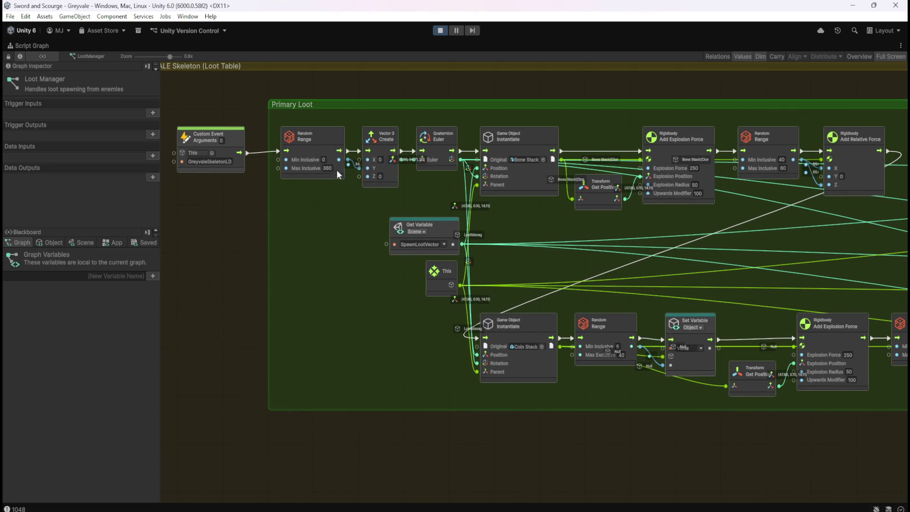
pyautogui.moveTo(790, 283); pyautogui.dragTo(606, 260)
pyautogui.moveTo(796, 262); pyautogui.dragTo(328, 240)
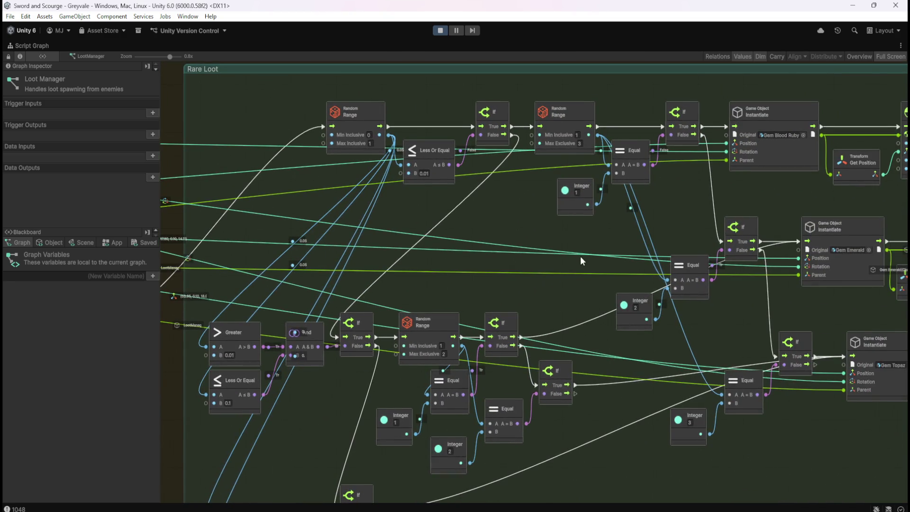
pyautogui.moveTo(580, 256); pyautogui.dragTo(296, 266)
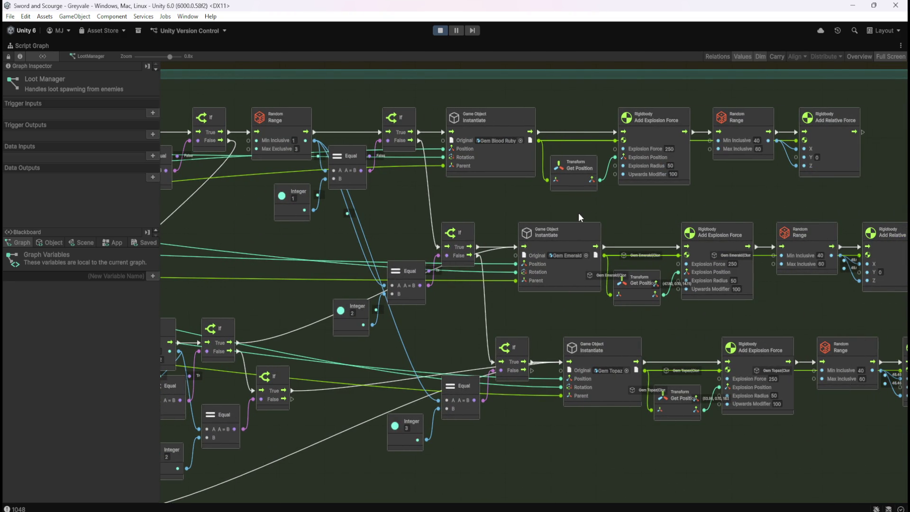
# Pan and zoom to the Rare Loot header, the green loot group and the Loot Table label.
pyautogui.moveTo(381, 205); pyautogui.dragTo(675, 228)
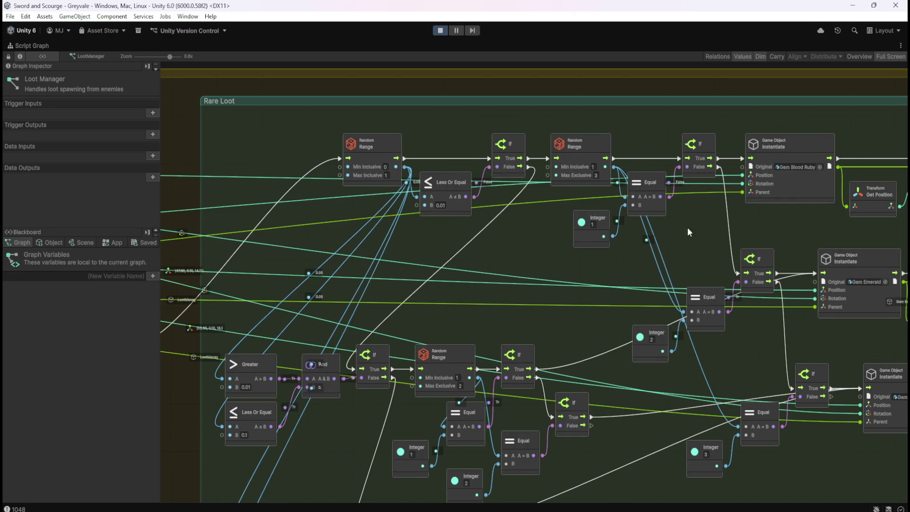
pyautogui.scroll(-2, 732, 238)
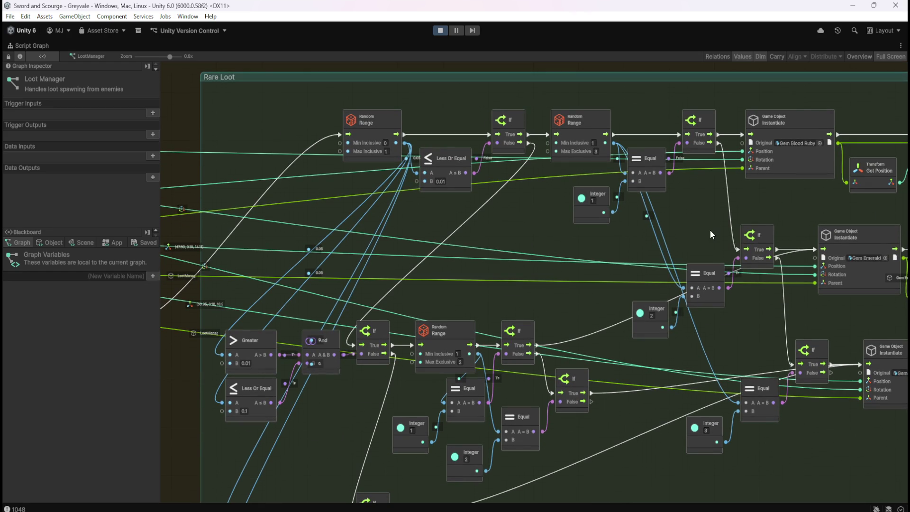
pyautogui.scroll(-3, 726, 226)
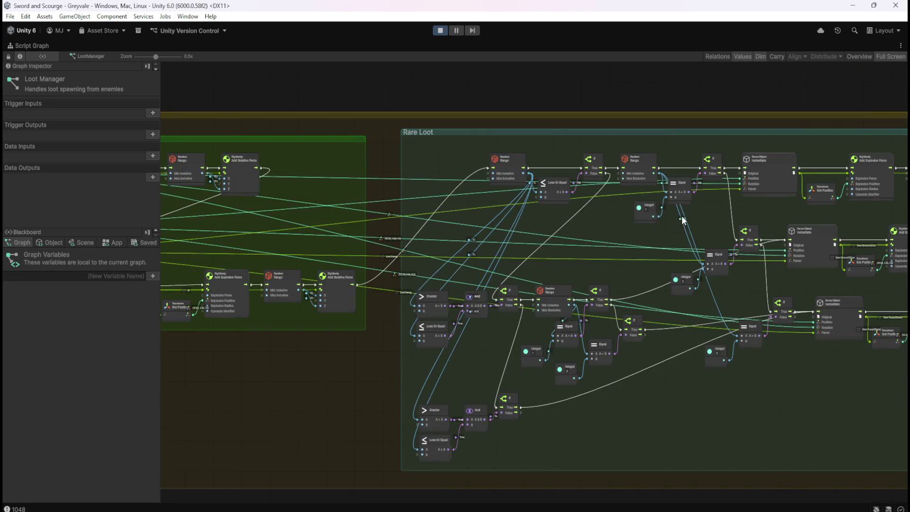
pyautogui.moveTo(681, 219); pyautogui.dragTo(796, 224)
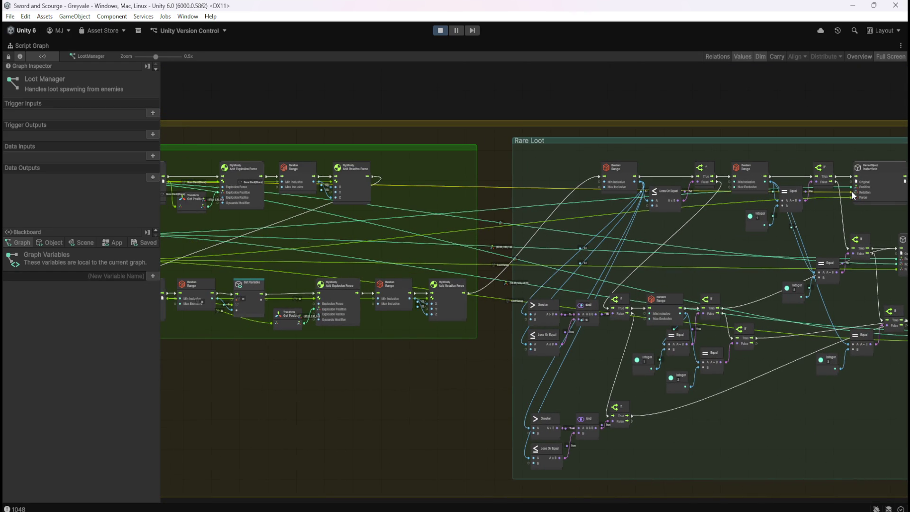
pyautogui.moveTo(701, 240)
pyautogui.mouseDown()
pyautogui.moveTo(851, 230)
pyautogui.moveTo(639, 235)
pyautogui.mouseUp()
pyautogui.scroll(-1, 786, 227)
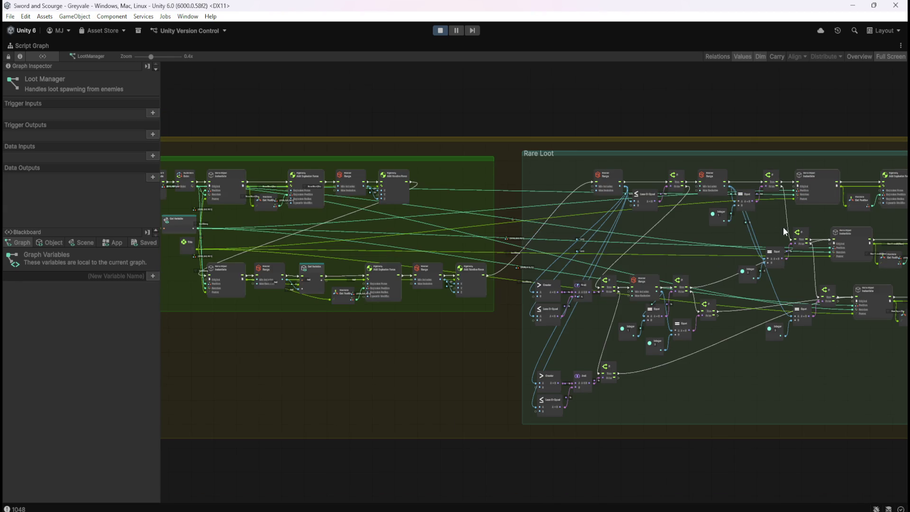
pyautogui.moveTo(697, 217); pyautogui.dragTo(761, 219)
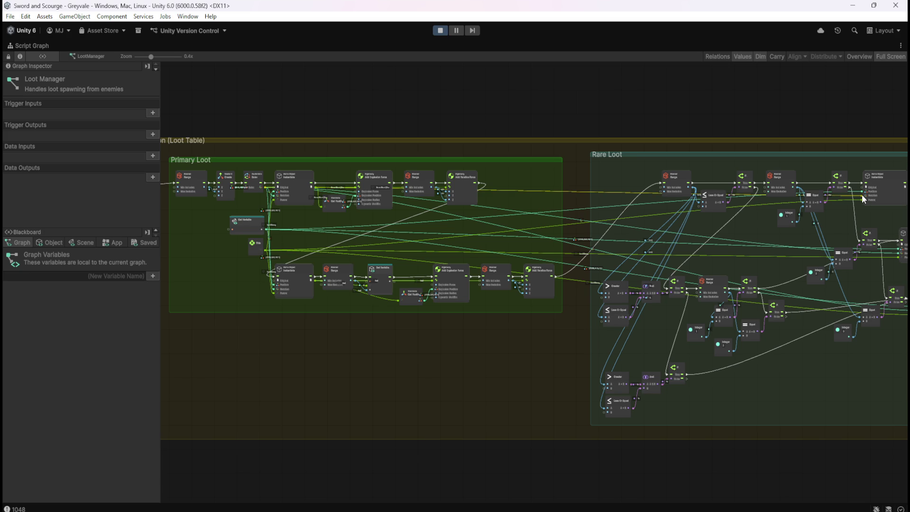
pyautogui.scroll(5, 211, 195)
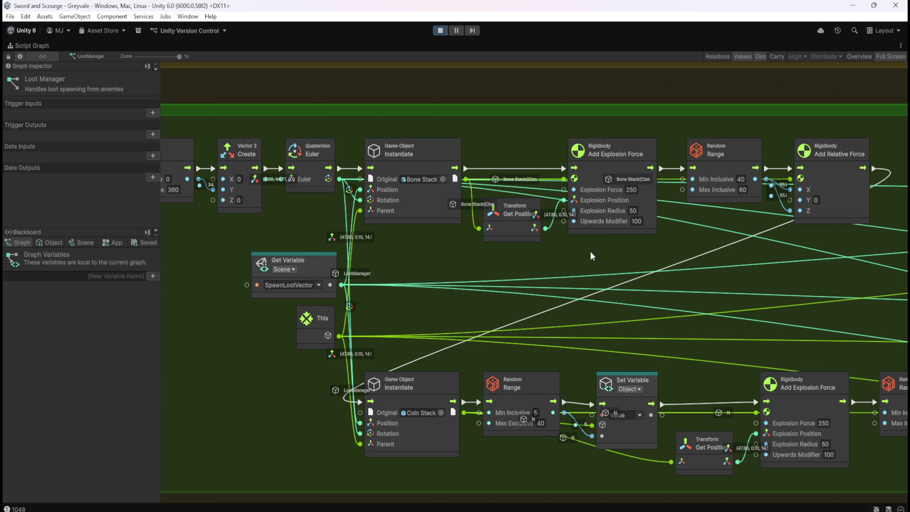
pyautogui.scroll(-4, 481, 229)
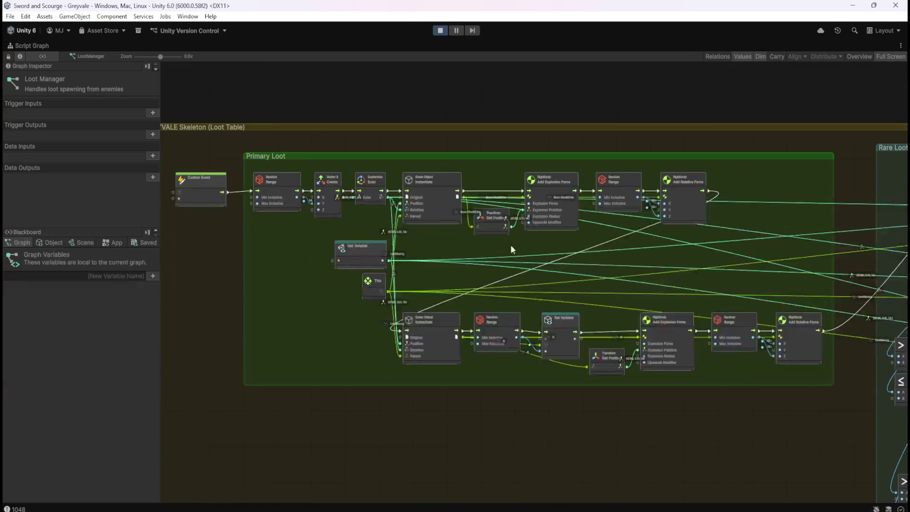
# Zoom in and out over the loot graph to inspect its spawning nodes.
pyautogui.scroll(5, 817, 300)
pyautogui.scroll(-8, 480, 272)
pyautogui.scroll(8, 819, 382)
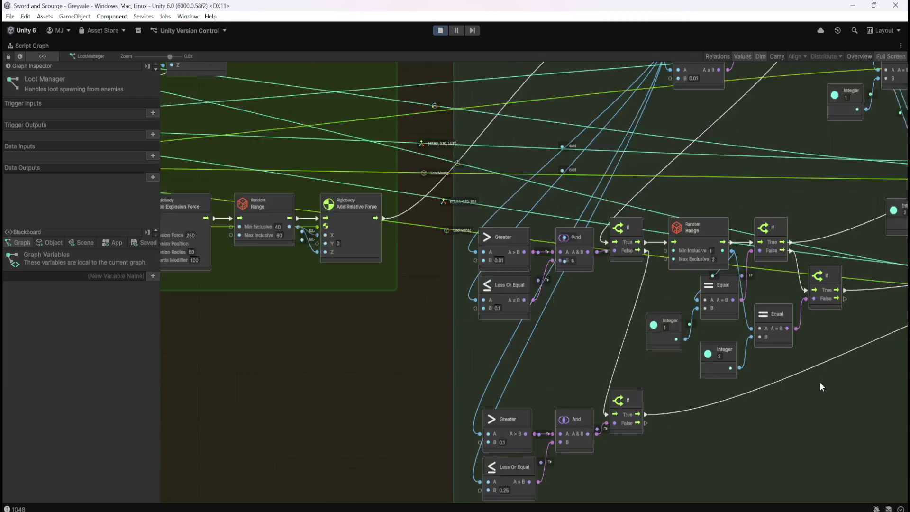
pyautogui.scroll(-6, 687, 280)
pyautogui.scroll(7, 658, 259)
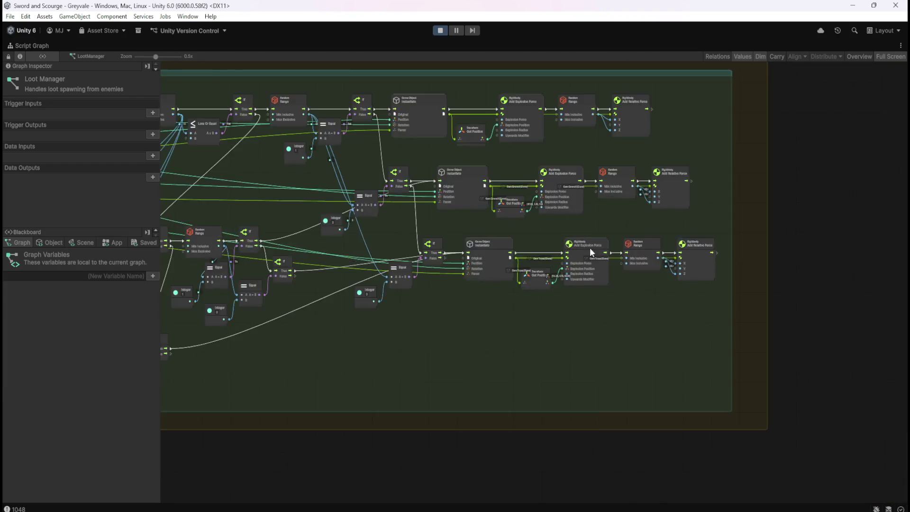
pyautogui.scroll(1, 542, 245)
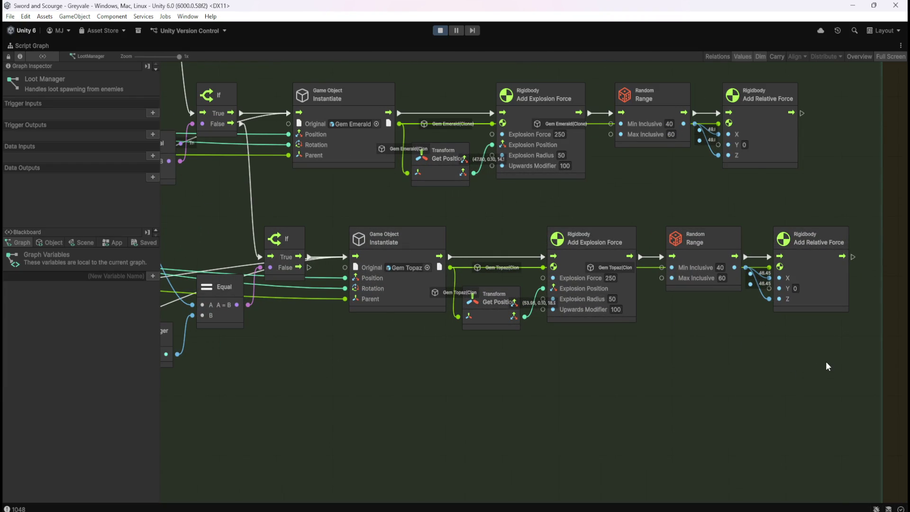
pyautogui.scroll(-5, 828, 367)
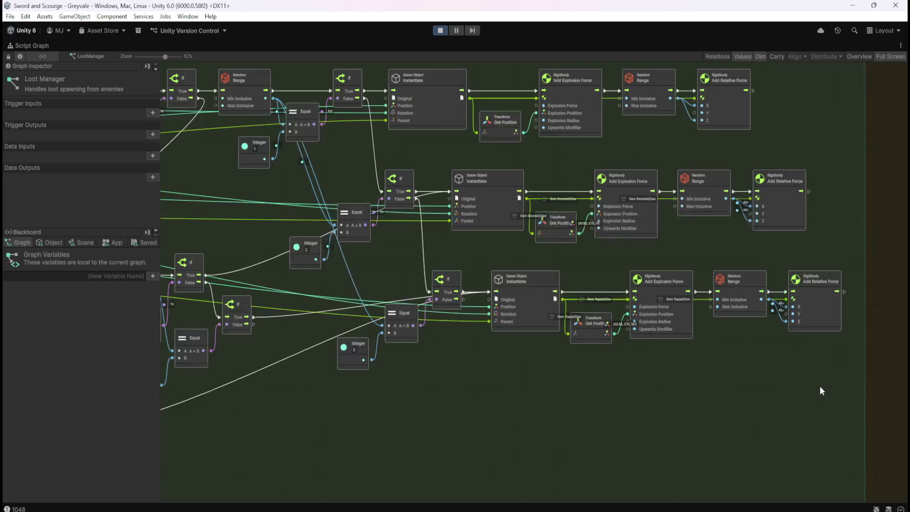
pyautogui.scroll(4, 712, 159)
pyautogui.scroll(1, 710, 152)
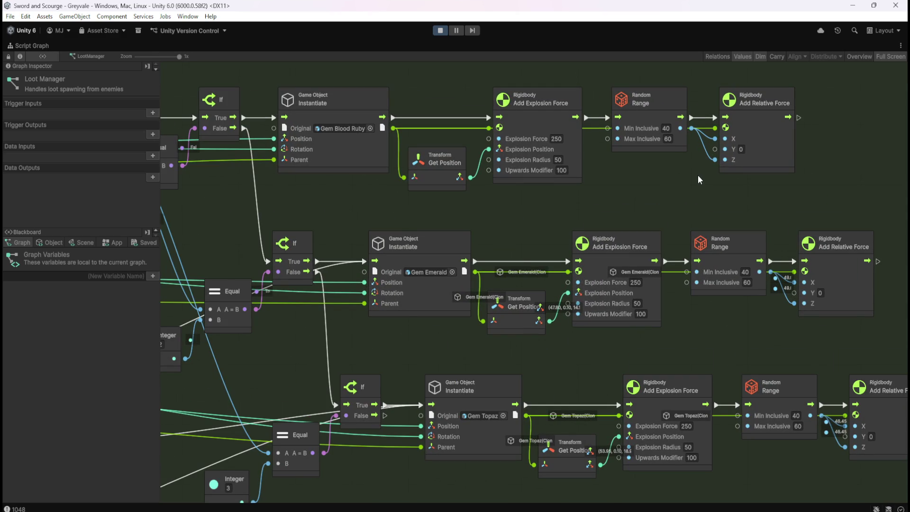
pyautogui.scroll(-3, 817, 216)
pyautogui.scroll(3, 503, 175)
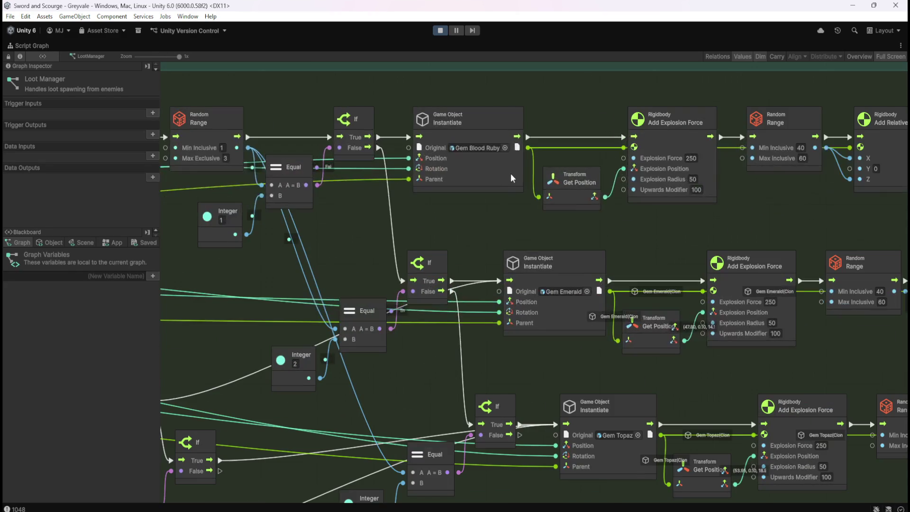
pyautogui.scroll(-4, 809, 221)
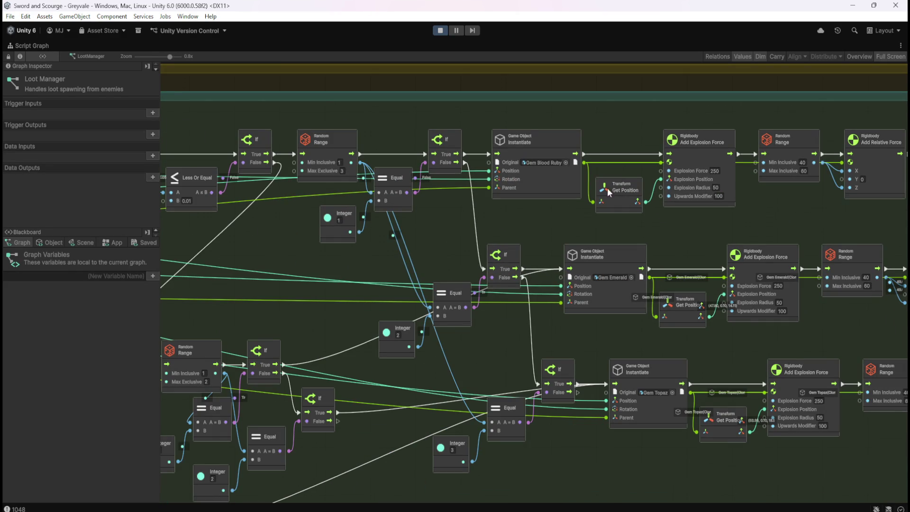
pyautogui.scroll(-1, 349, 234)
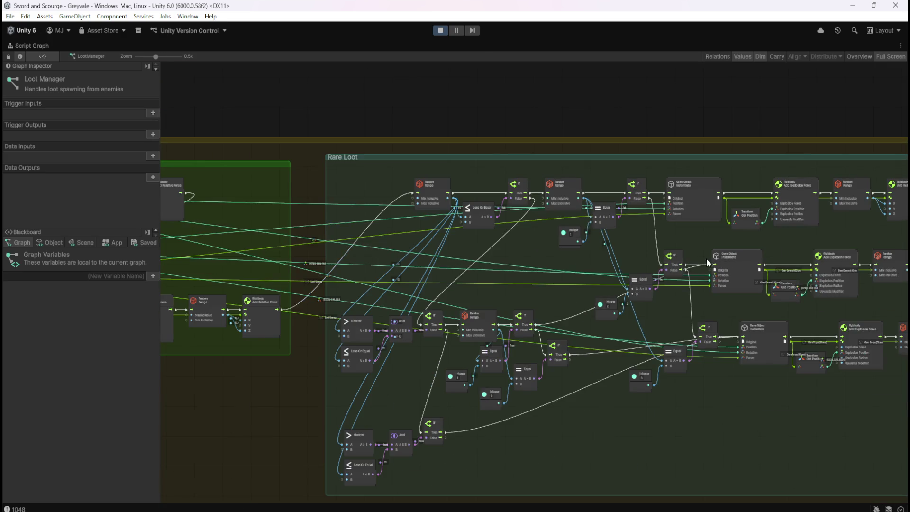
pyautogui.scroll(4, 486, 386)
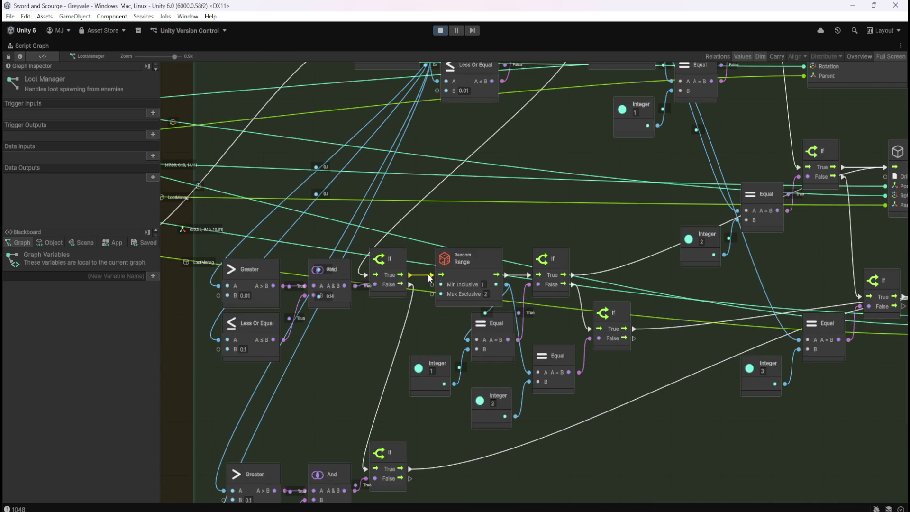
pyautogui.scroll(-4, 766, 328)
pyautogui.scroll(4, 230, 272)
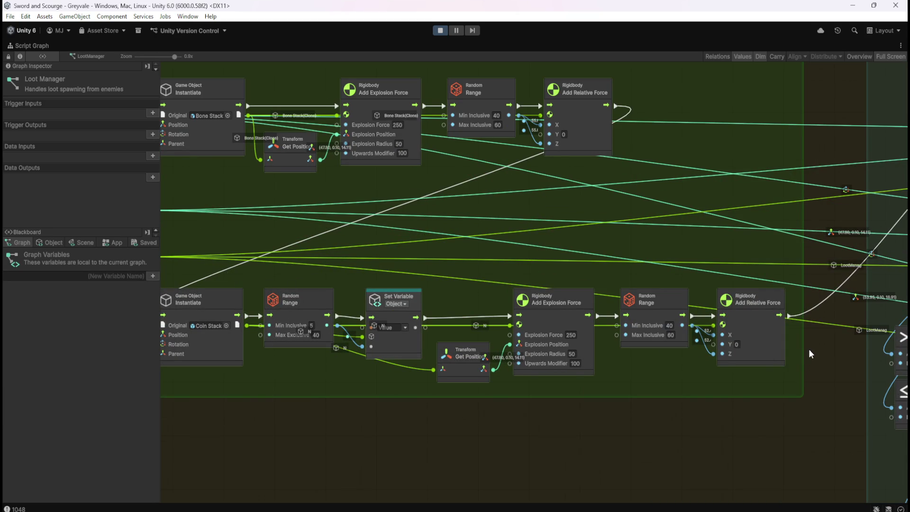
pyautogui.scroll(-5, 808, 349)
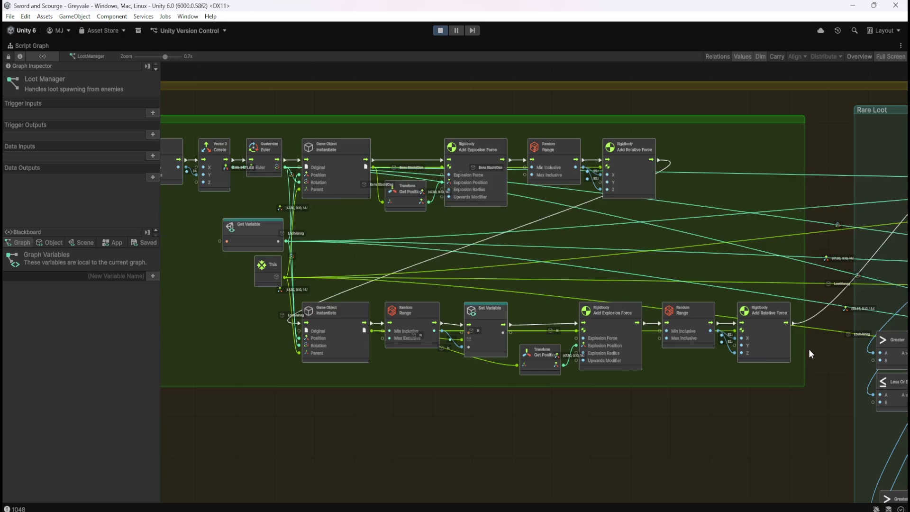
pyautogui.scroll(3, 474, 244)
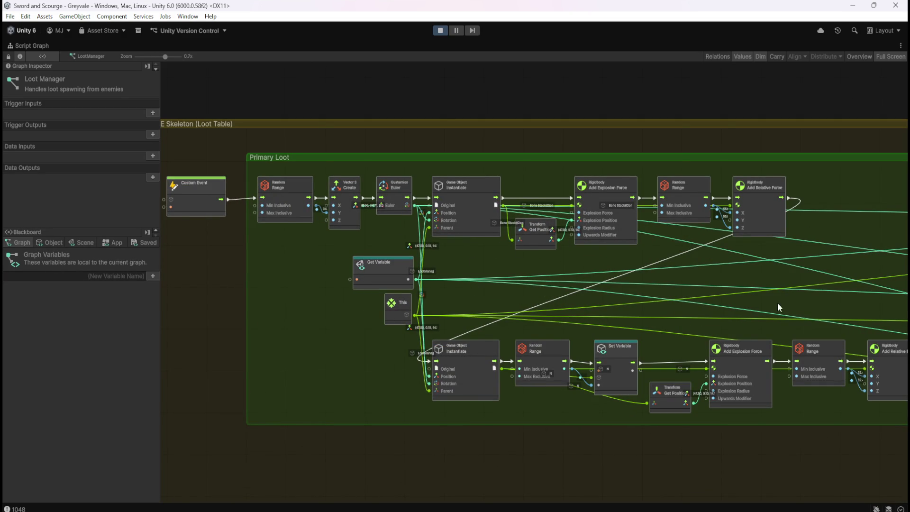
# Pan to the Rare Loot Instantiate and force node rows, then restore the docked editor layout.
pyautogui.moveTo(788, 295); pyautogui.dragTo(274, 282)
pyautogui.moveTo(766, 280); pyautogui.dragTo(362, 257)
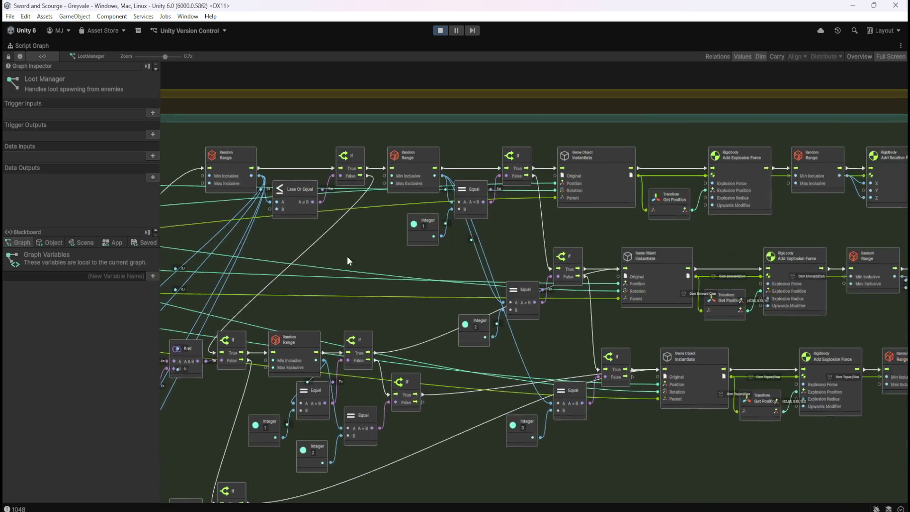
pyautogui.moveTo(691, 227); pyautogui.dragTo(533, 243)
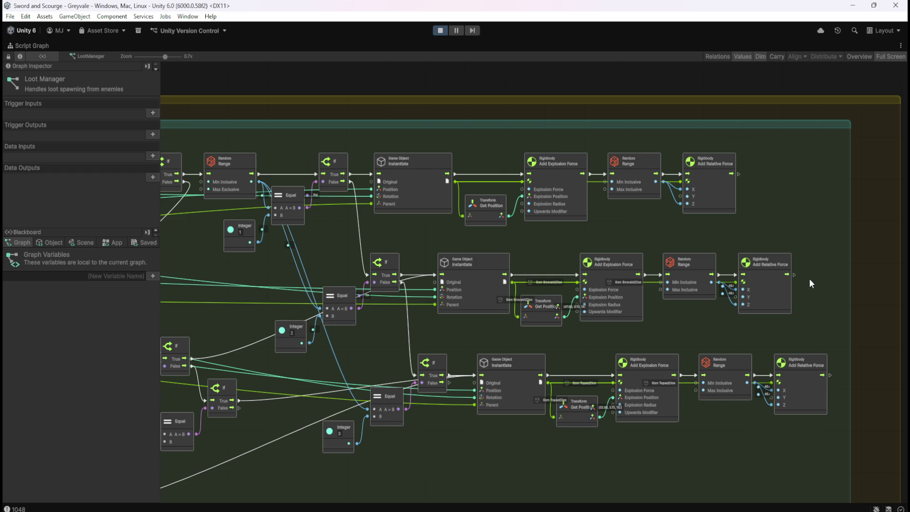
pyautogui.scroll(1, 809, 277)
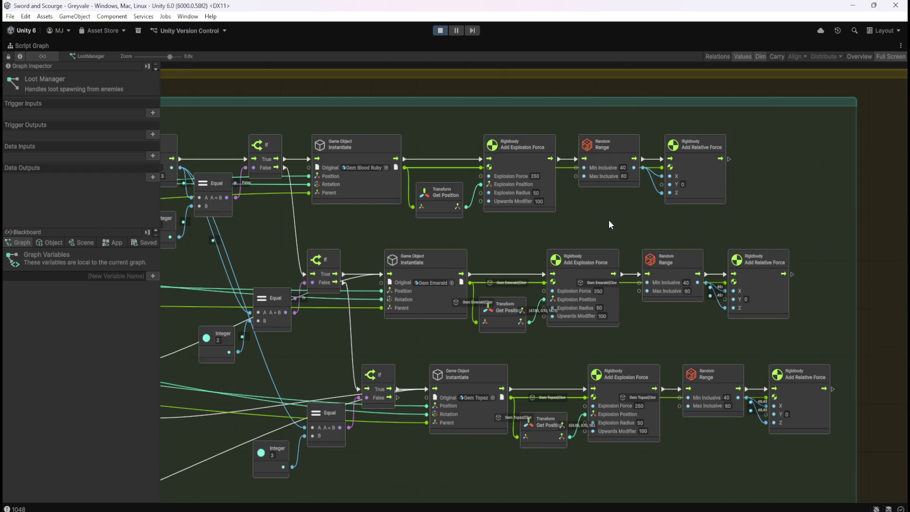
pyautogui.hotkey('shift', 'space')
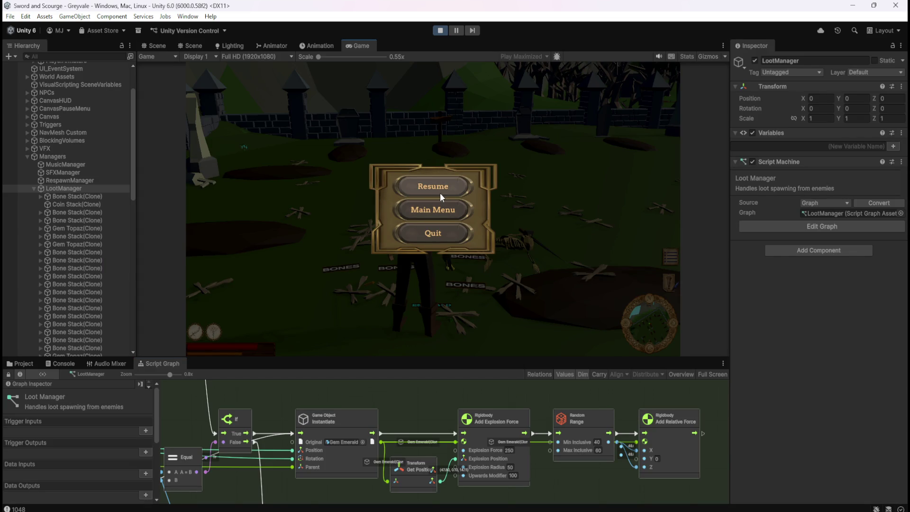
# Resume the game to watch gems drop, then pause and maximize the Loot Manager graph.
pyautogui.click(457, 184)
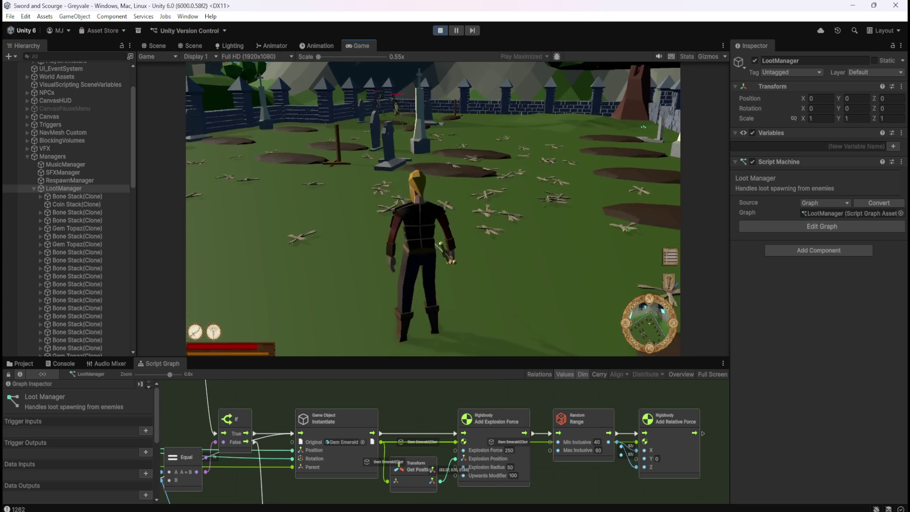
pyautogui.press('Escape')
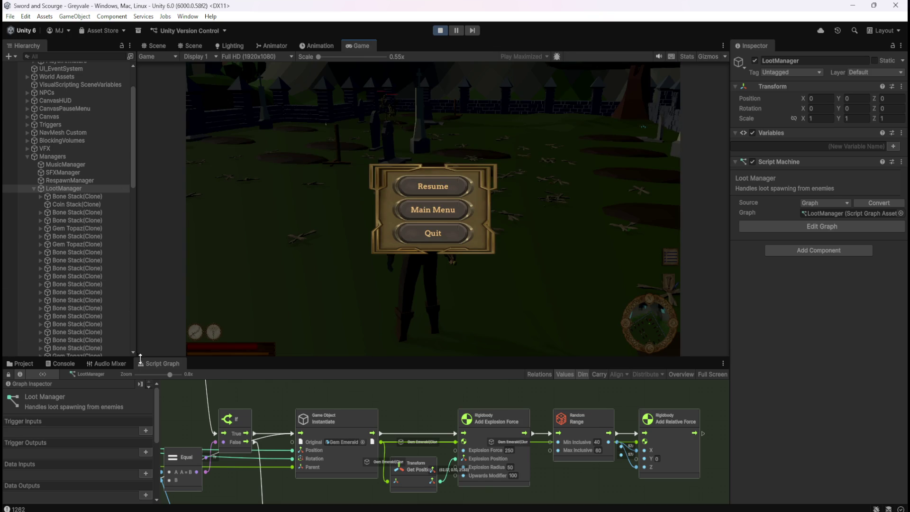
pyautogui.hotkey('shift', 'space')
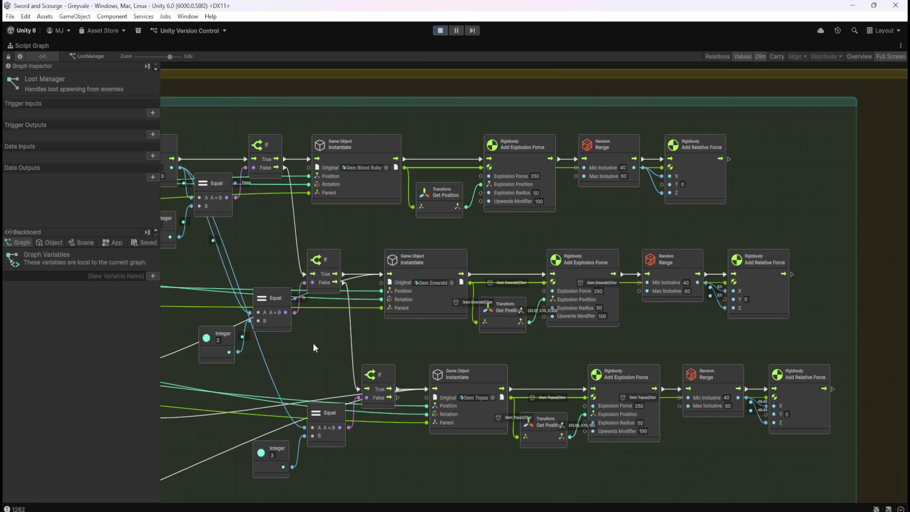
# Bring the Primary Loot group's Custom Event node and group title into view.
pyautogui.hscroll(-5, 286, 355)
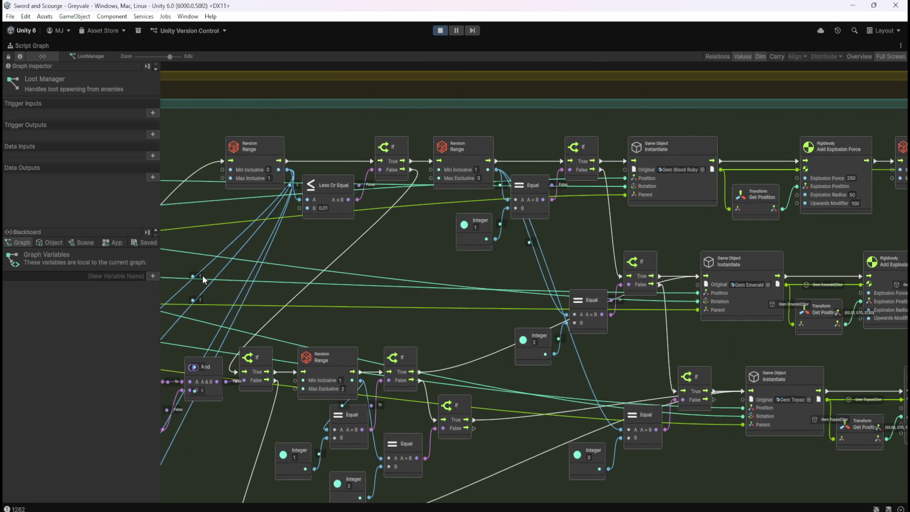
pyautogui.hscroll(-10, 261, 280)
pyautogui.moveTo(235, 241)
pyautogui.mouseDown()
pyautogui.moveTo(351, 263)
pyautogui.moveTo(347, 291)
pyautogui.mouseUp()
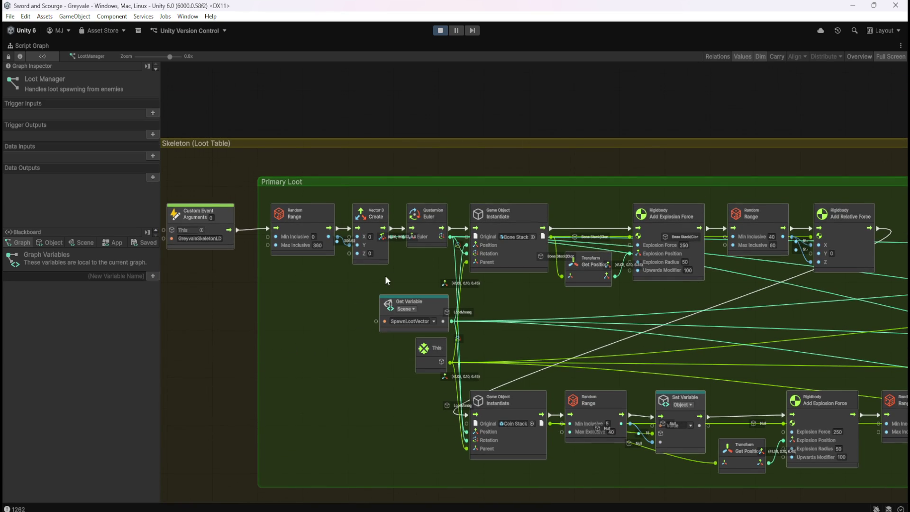
pyautogui.scroll(2, 320, 236)
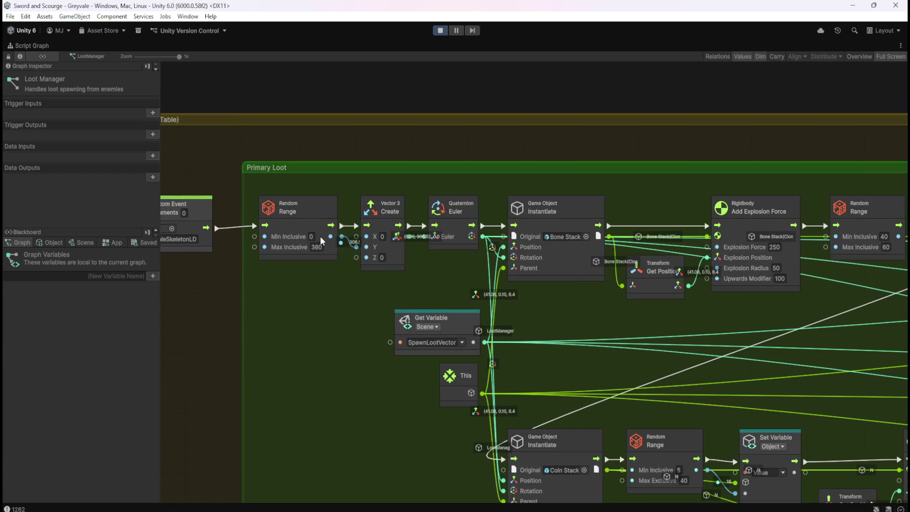
pyautogui.moveTo(430, 273); pyautogui.dragTo(518, 275)
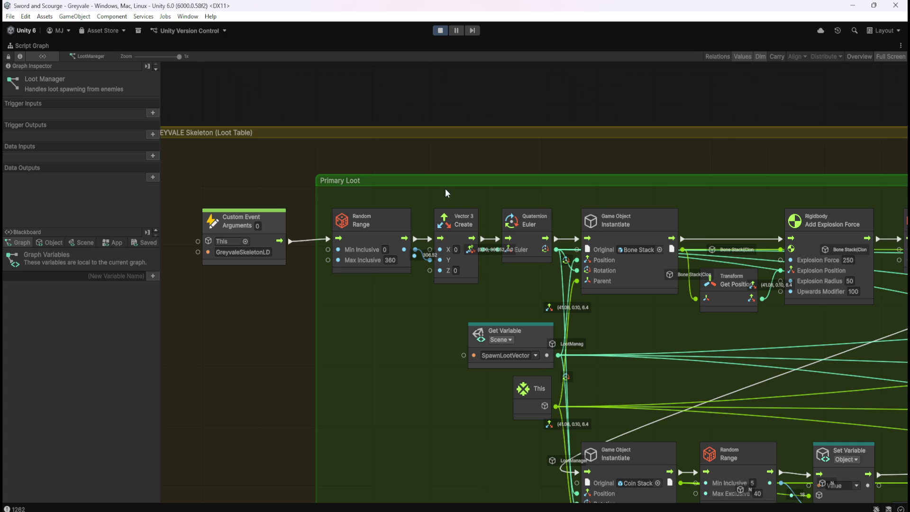
# Box-select Vector3 Create and Quaternion Euler, stop play mode, and show the Loot prefabs.
pyautogui.moveTo(422, 198)
pyautogui.mouseDown()
pyautogui.moveTo(552, 272)
pyautogui.moveTo(560, 293)
pyautogui.mouseUp()
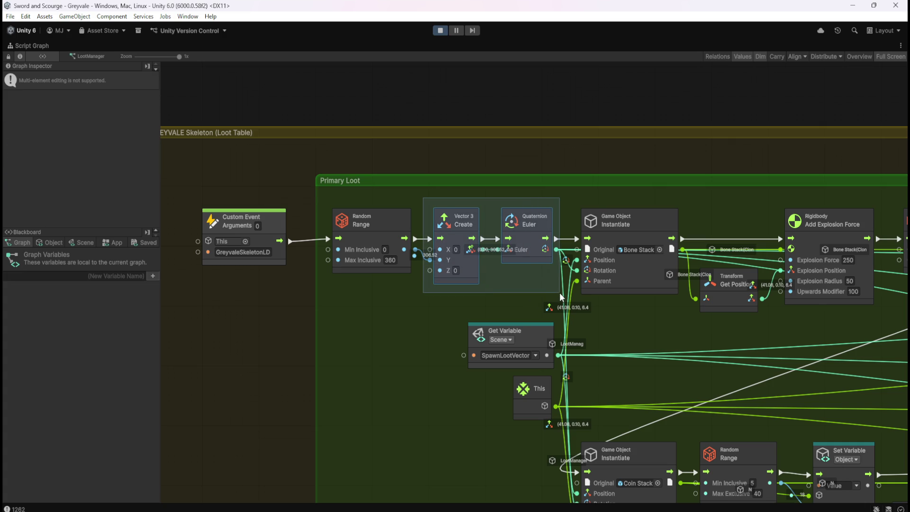
pyautogui.moveTo(560, 296); pyautogui.dragTo(532, 292)
pyautogui.click(440, 31)
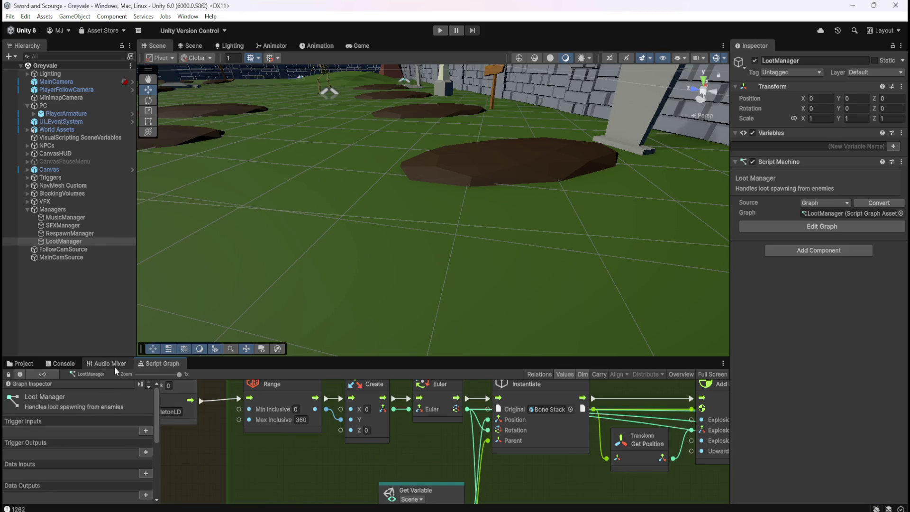
pyautogui.click(21, 362)
# Open the Gem Emerald prefab, briefly trying Gem Topaz, Gem Blood Ruby and Bone Stack first.
pyautogui.click(223, 417)
pyautogui.doubleClick(223, 417)
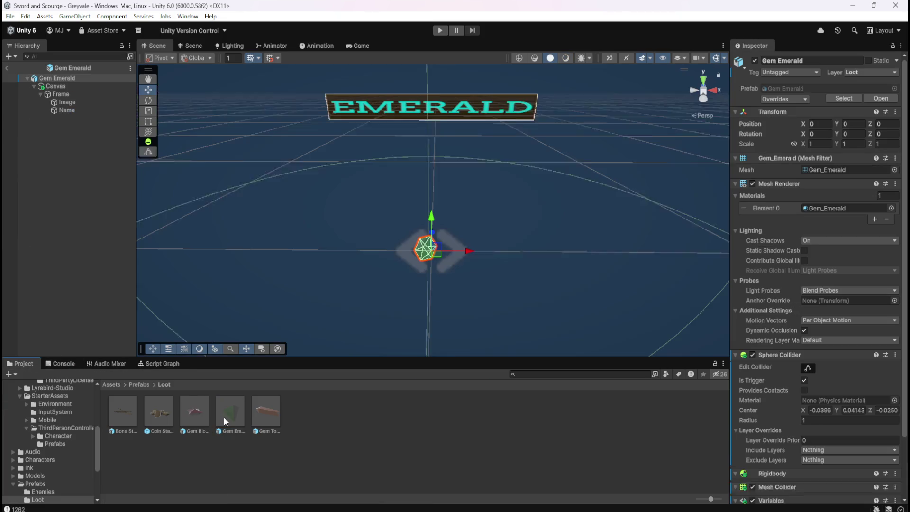
pyautogui.moveTo(510, 231)
pyautogui.mouseDown()
pyautogui.moveTo(532, 154)
pyautogui.moveTo(564, 262)
pyautogui.moveTo(408, 240)
pyautogui.mouseUp()
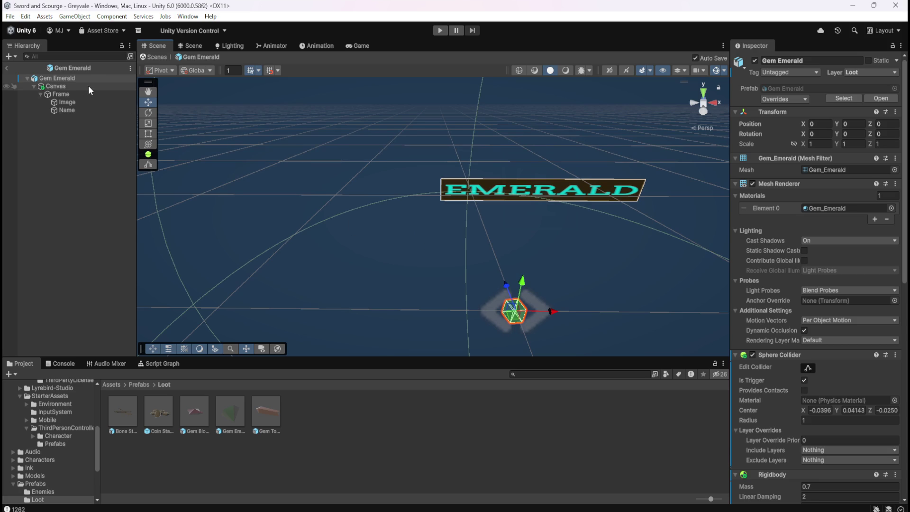
pyautogui.doubleClick(258, 417)
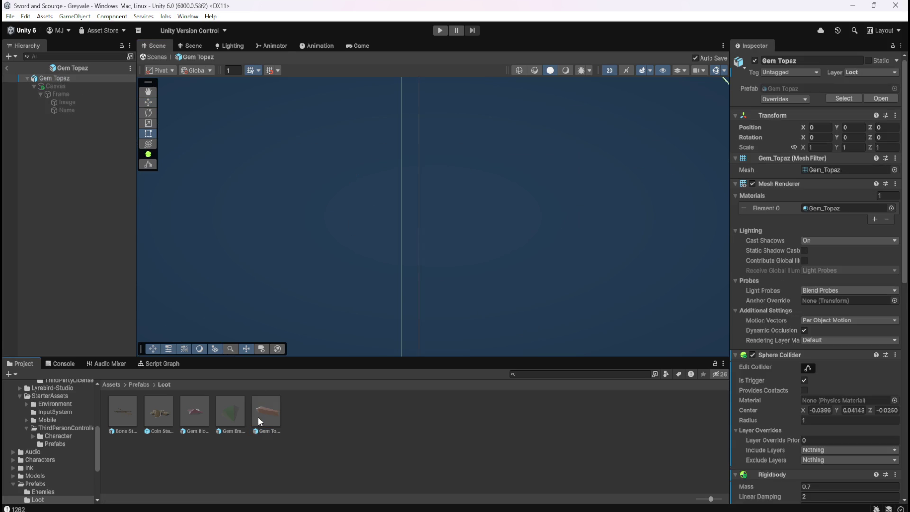
pyautogui.doubleClick(234, 414)
pyautogui.click(198, 409)
pyautogui.doubleClick(198, 409)
pyautogui.click(162, 406)
pyautogui.doubleClick(129, 410)
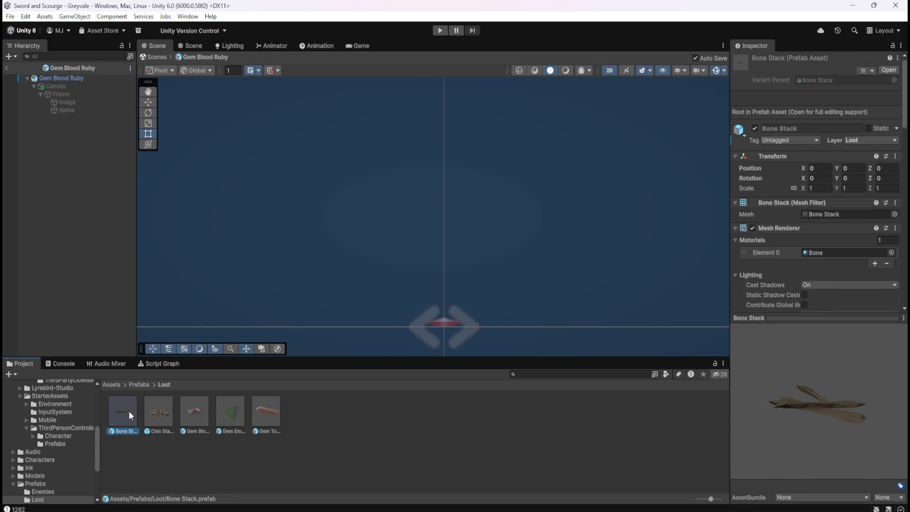
pyautogui.doubleClick(230, 413)
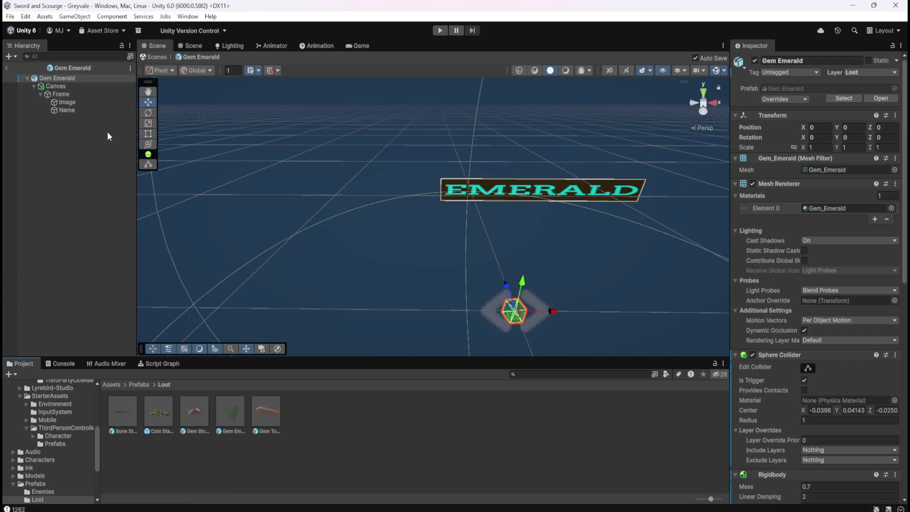
# Reframe the Scene view on the emerald and its label from the Top view, leaving 2D off.
pyautogui.moveTo(468, 323); pyautogui.dragTo(381, 209)
pyautogui.click(703, 91)
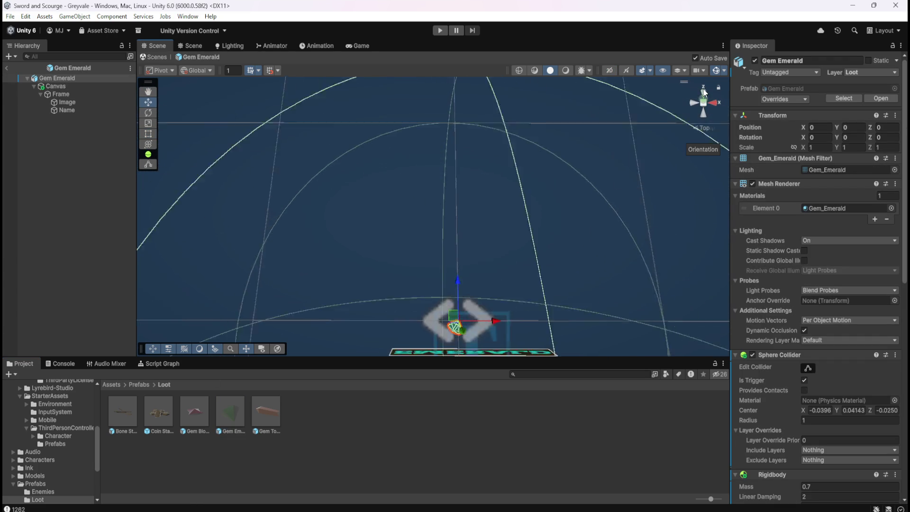
pyautogui.moveTo(529, 250); pyautogui.dragTo(529, 232)
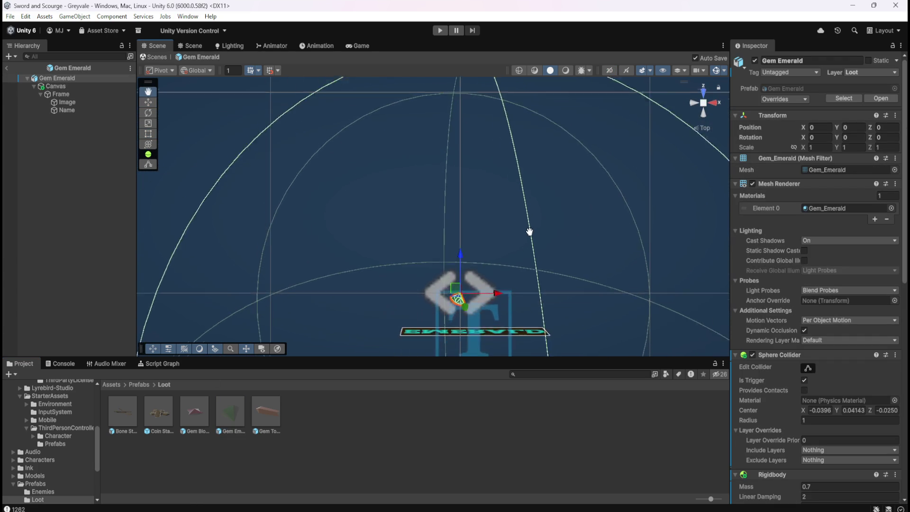
pyautogui.click(613, 72)
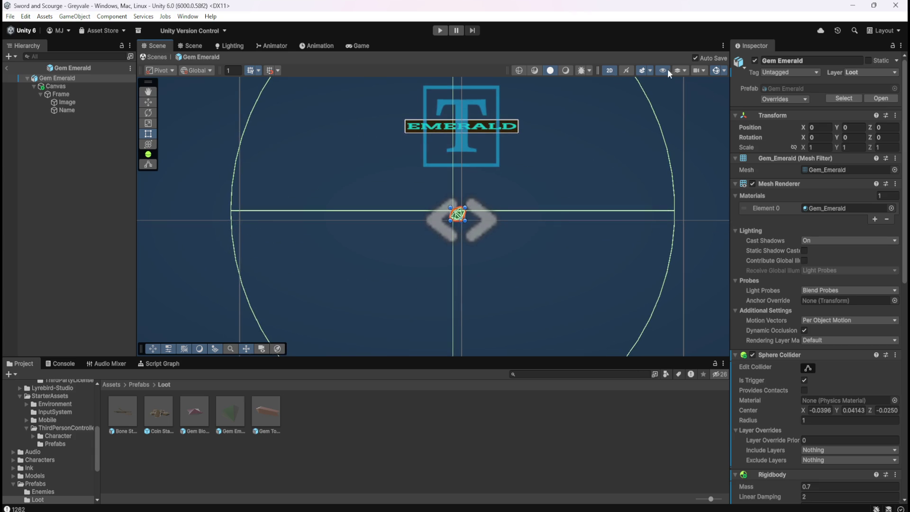
pyautogui.click(611, 72)
pyautogui.click(693, 119)
pyautogui.moveTo(562, 226)
pyautogui.mouseDown()
pyautogui.moveTo(548, 223)
pyautogui.moveTo(553, 180)
pyautogui.moveTo(538, 219)
pyautogui.mouseUp()
pyautogui.press('w')
# Orbit to an angled overhead look, then show the Emerald script graph full-window.
pyautogui.scroll(3, 434, 245)
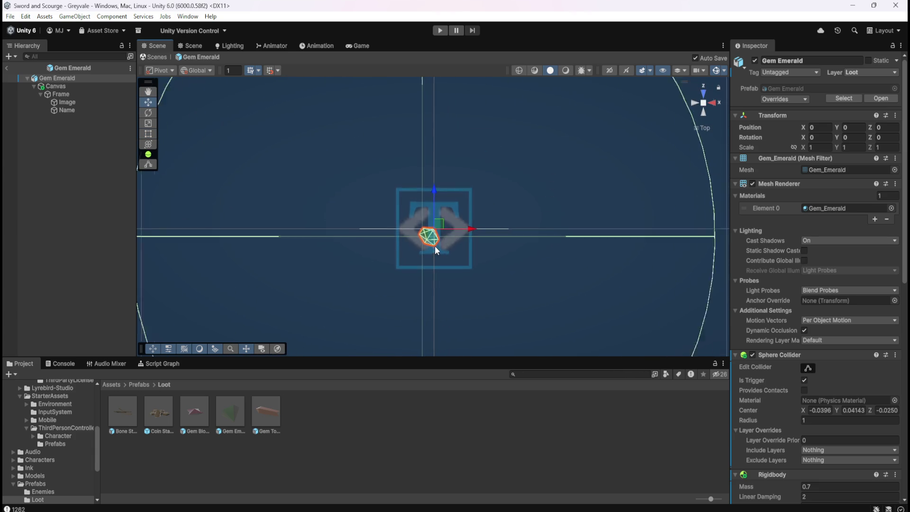
pyautogui.moveTo(448, 260)
pyautogui.mouseDown()
pyautogui.moveTo(479, 234)
pyautogui.moveTo(491, 168)
pyautogui.moveTo(475, 230)
pyautogui.moveTo(423, 248)
pyautogui.moveTo(426, 220)
pyautogui.moveTo(459, 205)
pyautogui.moveTo(473, 240)
pyautogui.moveTo(480, 165)
pyautogui.moveTo(470, 195)
pyautogui.mouseUp()
pyautogui.moveTo(469, 268)
pyautogui.mouseDown()
pyautogui.moveTo(485, 184)
pyautogui.moveTo(467, 226)
pyautogui.moveTo(461, 335)
pyautogui.moveTo(467, 136)
pyautogui.moveTo(479, 178)
pyautogui.mouseUp()
pyautogui.scroll(-3, 479, 179)
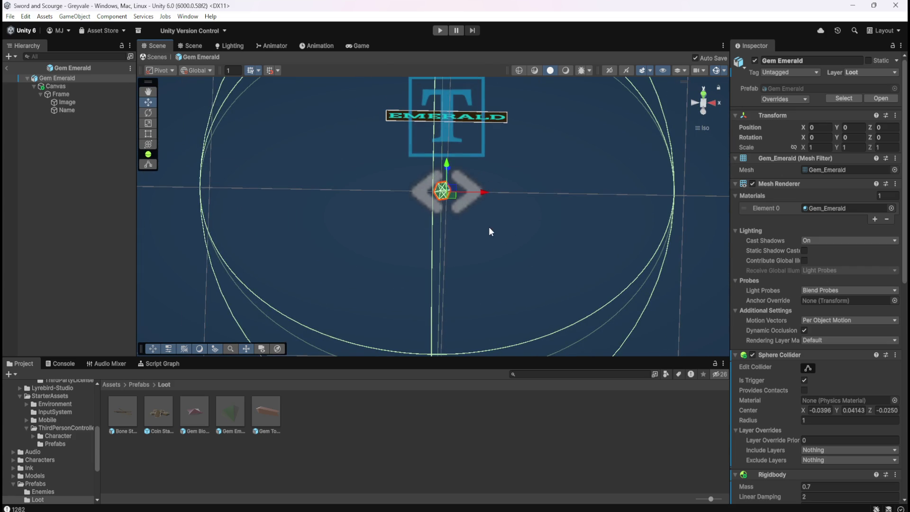
pyautogui.click(164, 364)
pyautogui.hotkey('shift', 'space')
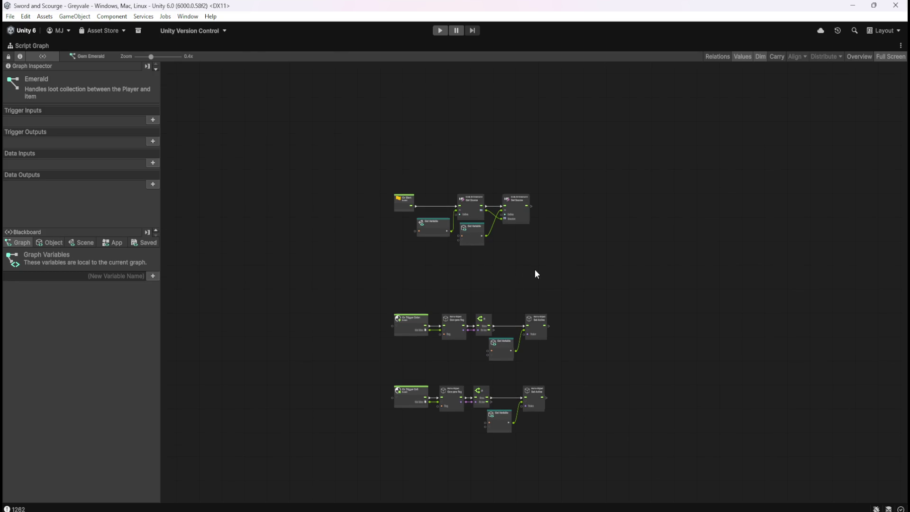
# Restore the docked layout and view the Gem Emerald prefab straight down from the Top.
pyautogui.hotkey('shift', 'space')
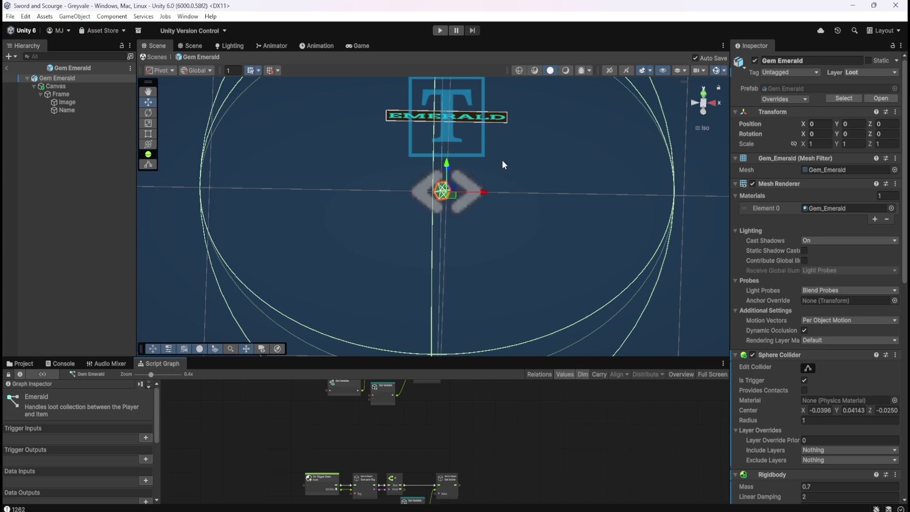
pyautogui.click(703, 94)
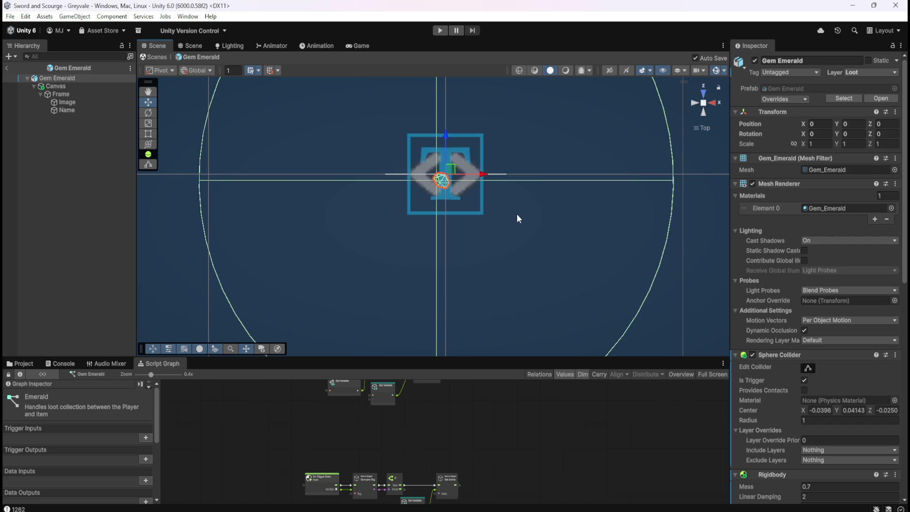
# Open Gem Topaz, activate its label Canvas, and check the TOPAZ label in 3D.
pyautogui.scroll(-3, 481, 251)
pyautogui.moveTo(461, 256)
pyautogui.mouseDown()
pyautogui.moveTo(487, 187)
pyautogui.moveTo(495, 108)
pyautogui.mouseUp()
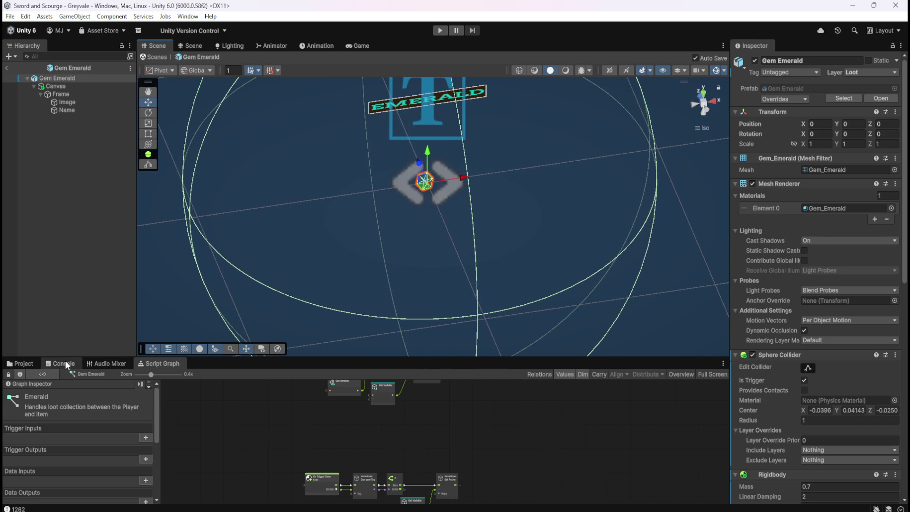
pyautogui.click(24, 363)
pyautogui.doubleClick(264, 410)
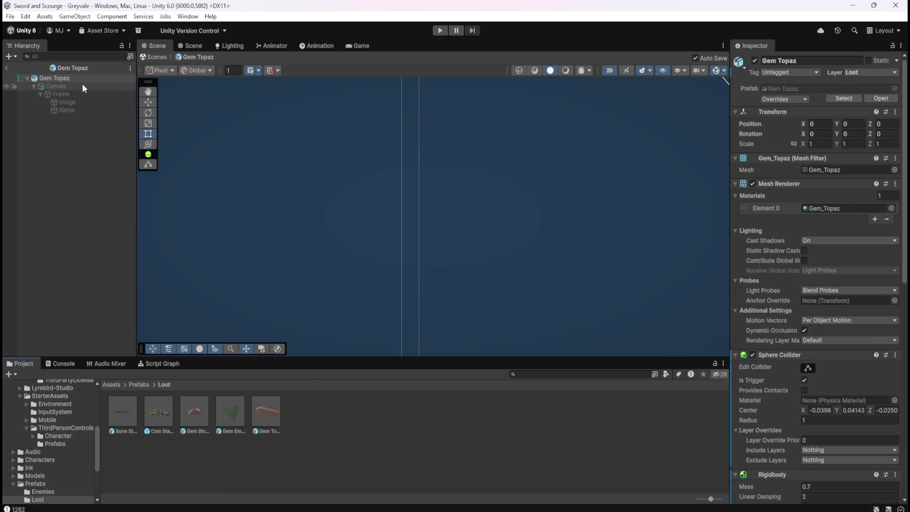
pyautogui.click(55, 85)
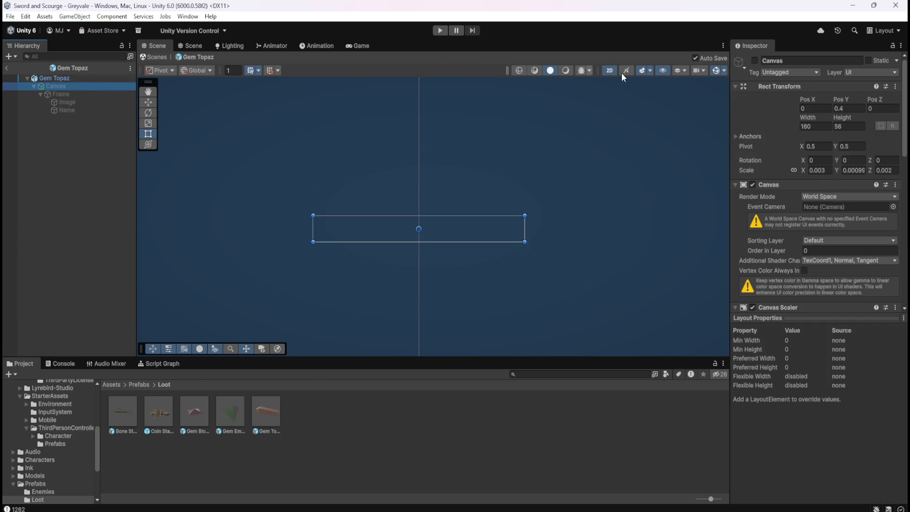
pyautogui.click(754, 60)
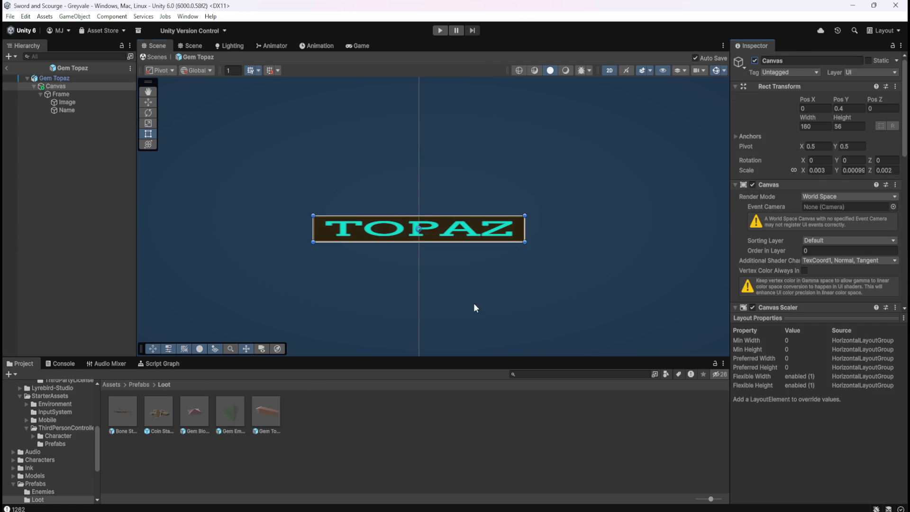
pyautogui.moveTo(473, 303); pyautogui.dragTo(472, 184)
pyautogui.press('w')
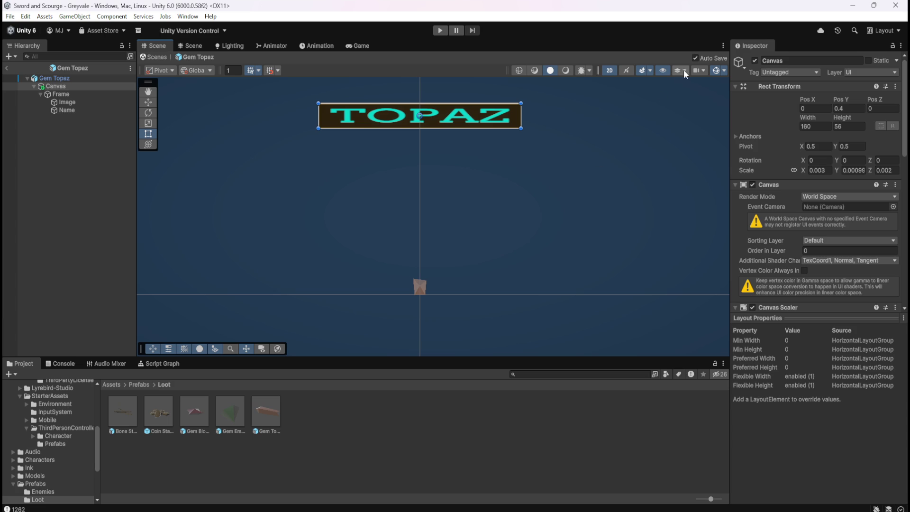
pyautogui.click(609, 71)
pyautogui.moveTo(518, 183); pyautogui.dragTo(518, 223)
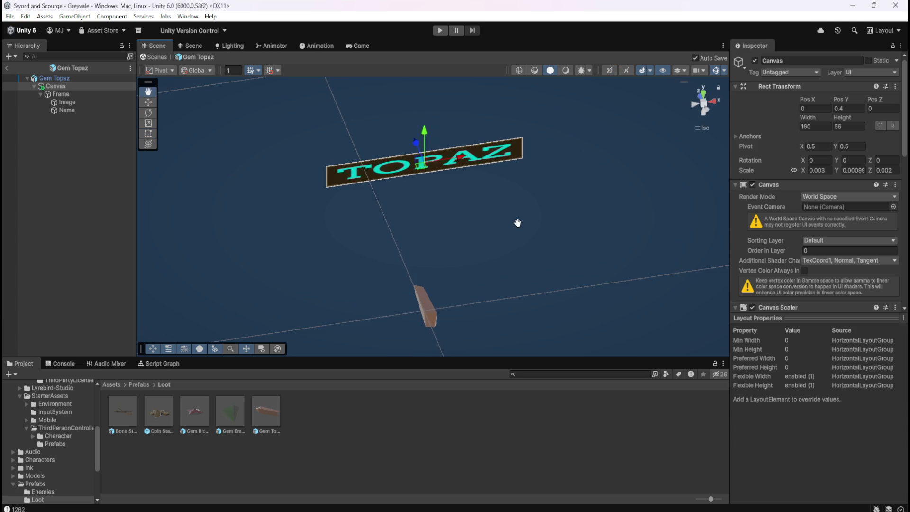
pyautogui.click(705, 96)
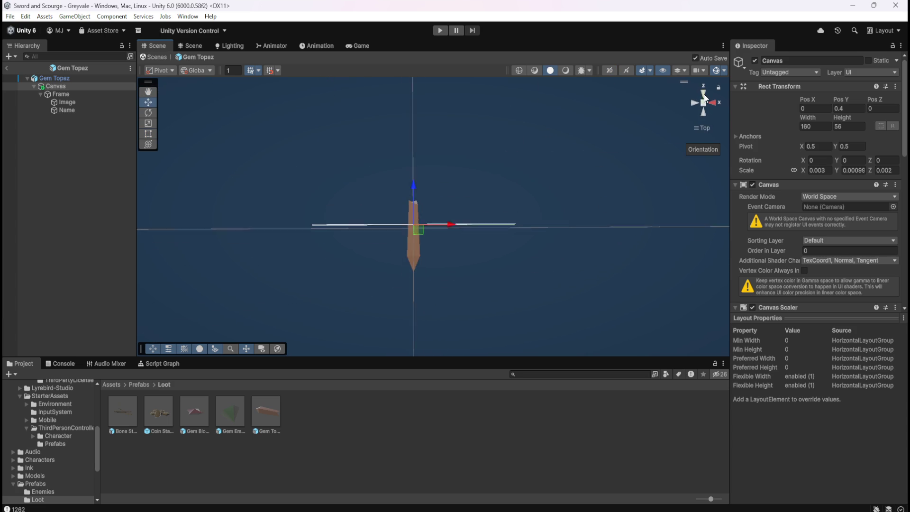
# Open Gem Blood Ruby and activate its Canvas so the BLOOD RUBY label shows.
pyautogui.doubleClick(194, 414)
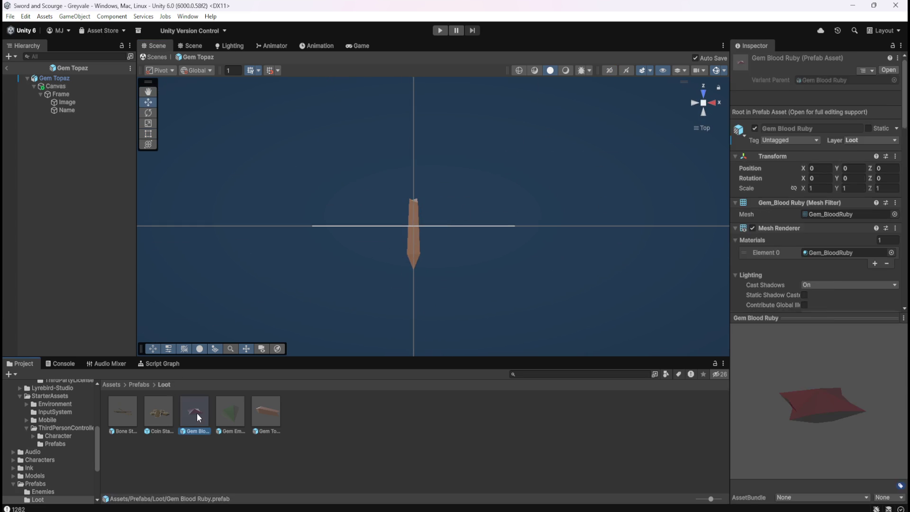
pyautogui.doubleClick(103, 86)
pyautogui.click(754, 61)
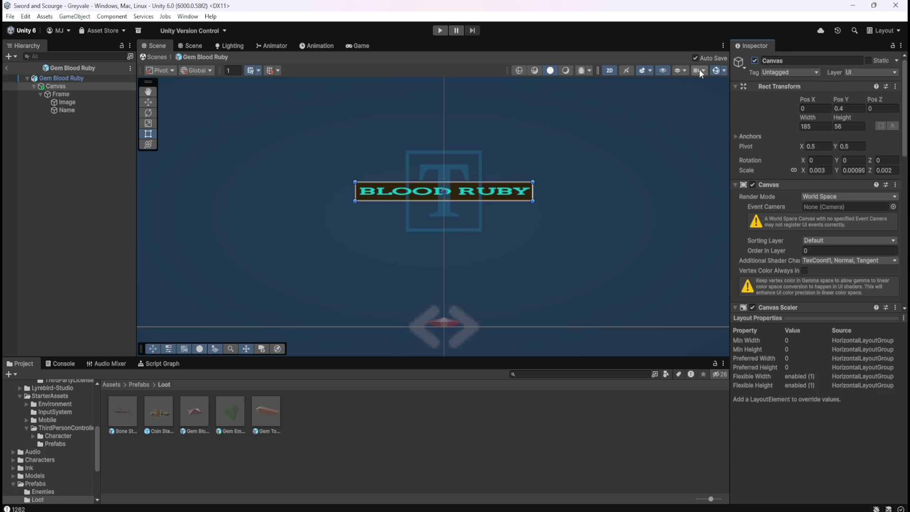
pyautogui.moveTo(466, 252)
pyautogui.mouseDown()
pyautogui.moveTo(491, 257)
pyautogui.moveTo(531, 247)
pyautogui.moveTo(550, 255)
pyautogui.mouseUp()
pyautogui.scroll(-2, 156, 135)
pyautogui.click(609, 70)
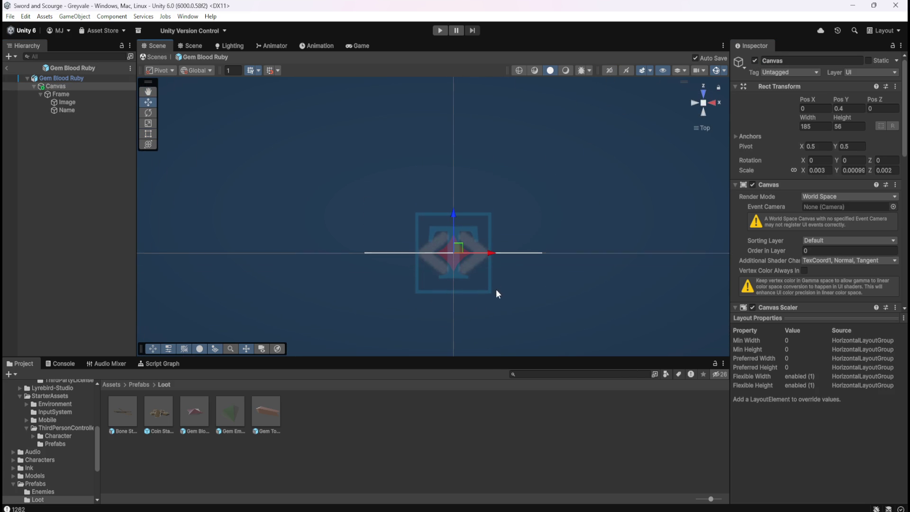
# Open the Bone Stack prefab, select its label Canvas, and switch the view to 3D.
pyautogui.doubleClick(131, 413)
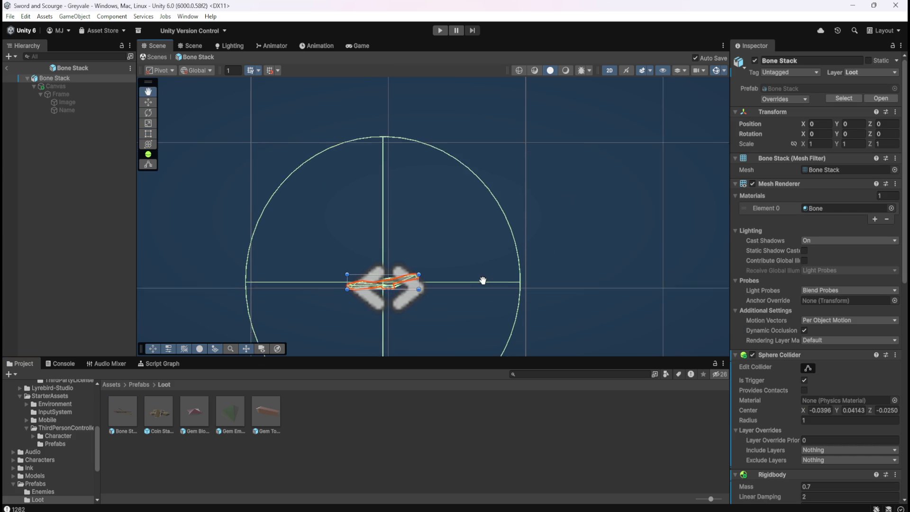
pyautogui.click(90, 84)
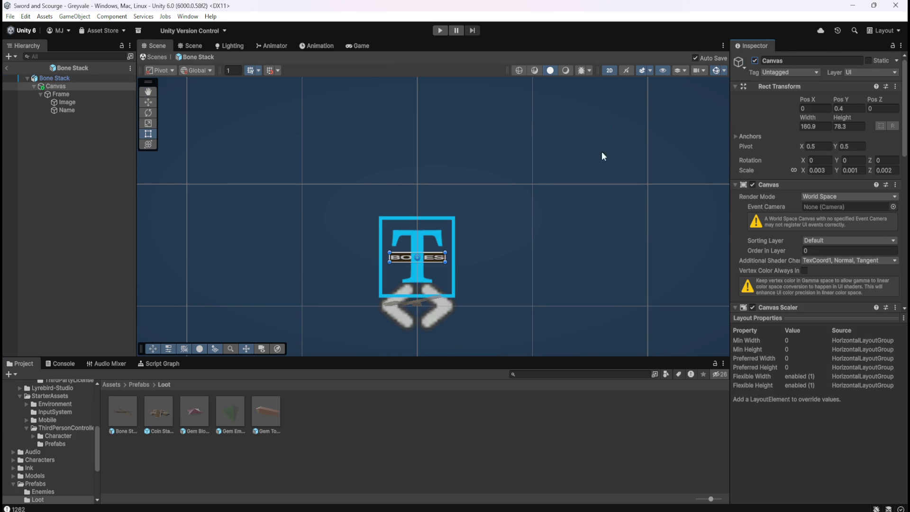
pyautogui.click(608, 70)
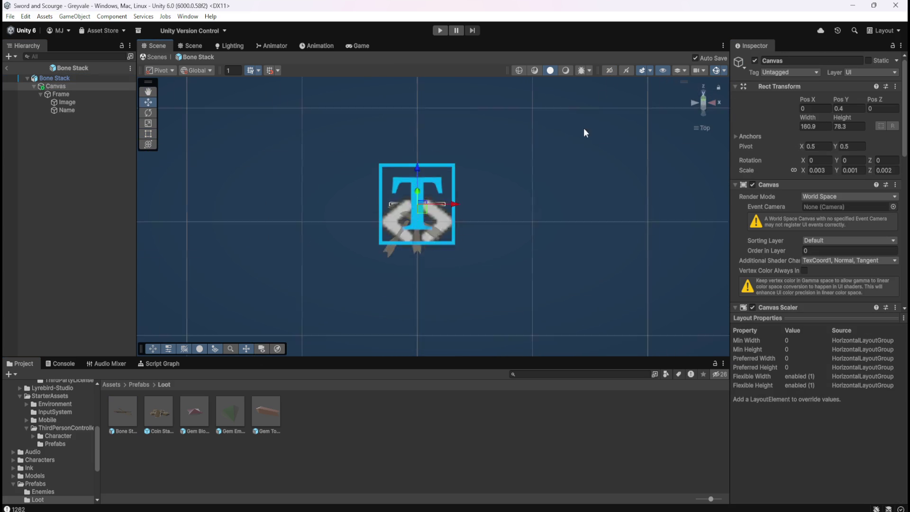
pyautogui.moveTo(522, 196)
pyautogui.mouseDown()
pyautogui.moveTo(529, 164)
pyautogui.moveTo(520, 193)
pyautogui.mouseUp()
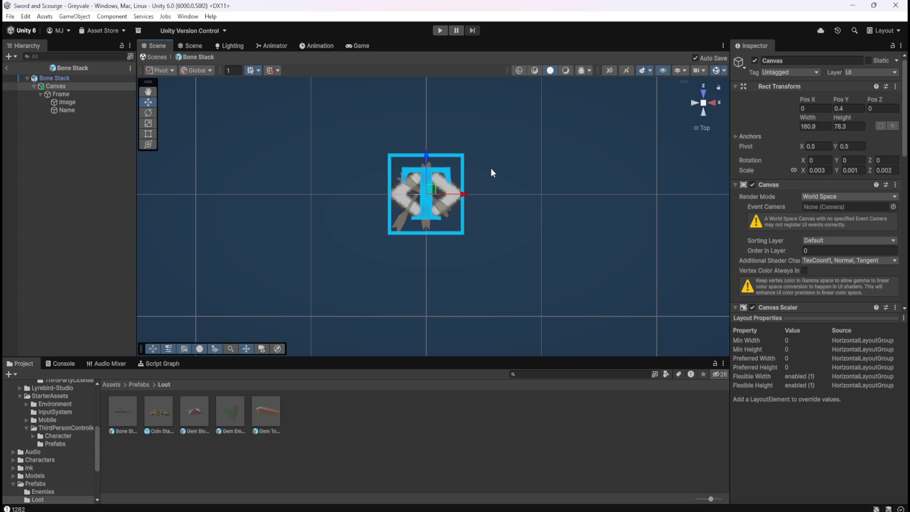
pyautogui.click(63, 93)
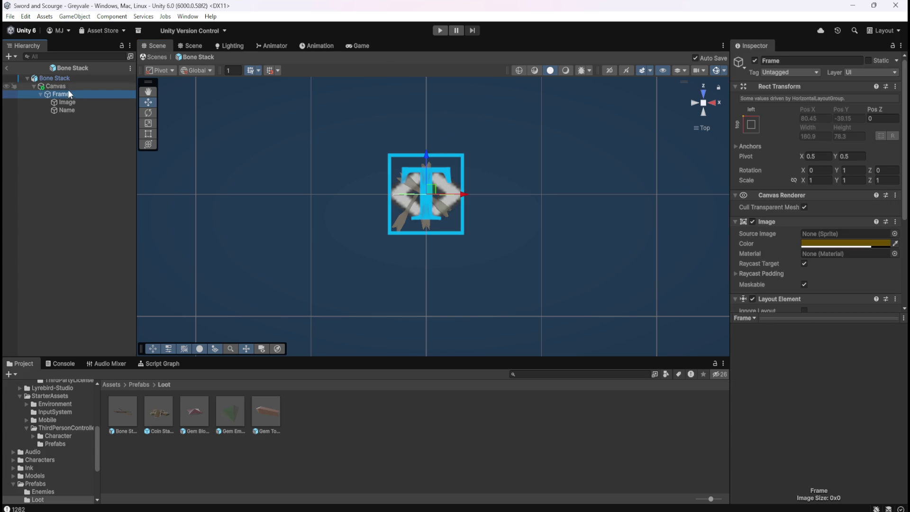
pyautogui.click(70, 87)
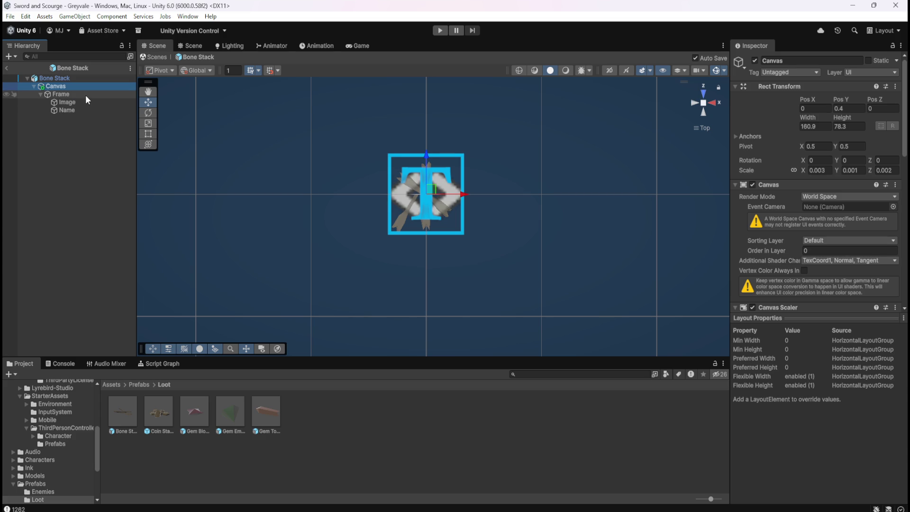
pyautogui.doubleClick(234, 416)
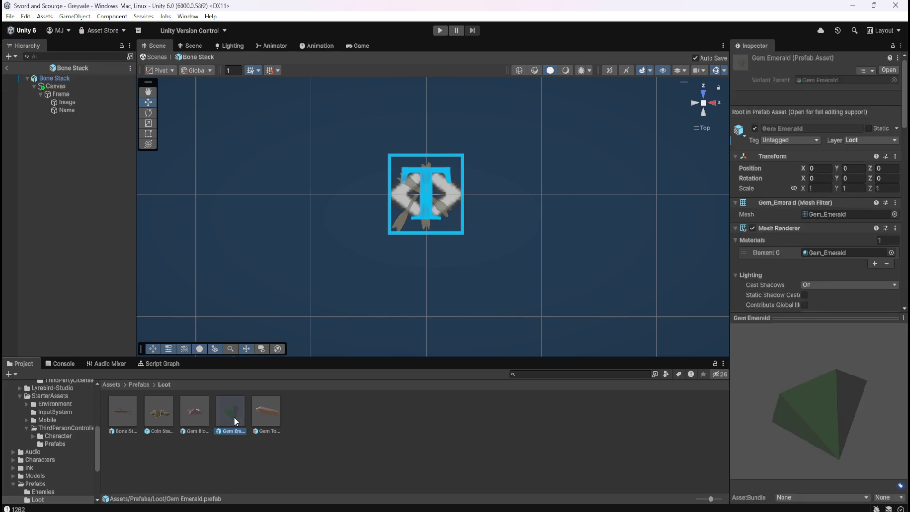
pyautogui.click(99, 85)
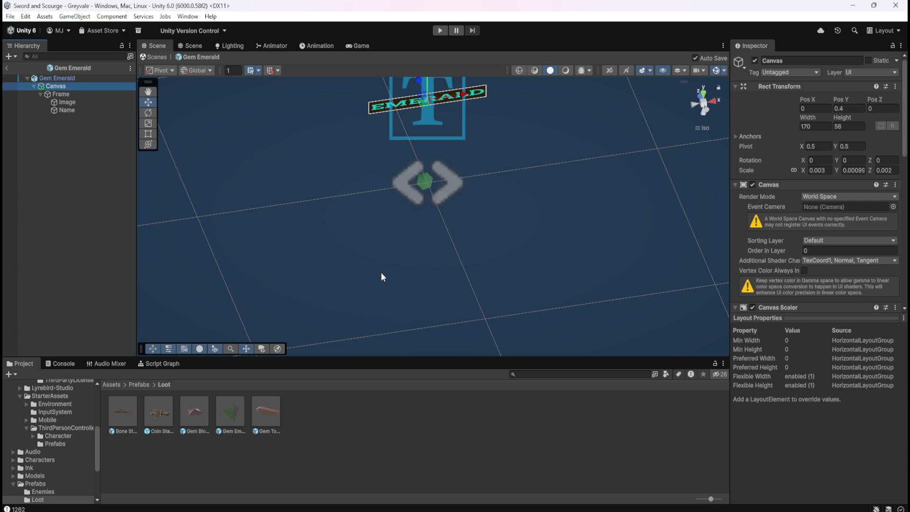
pyautogui.scroll(-10, 833, 215)
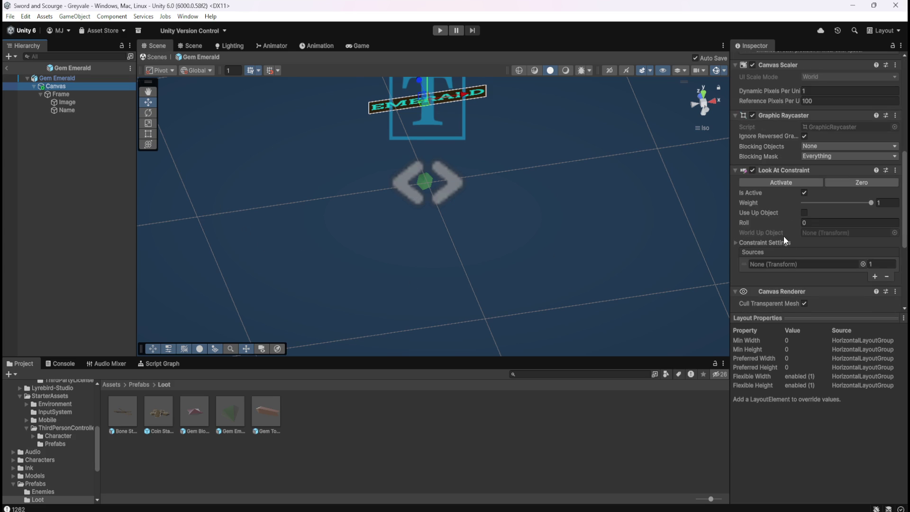
pyautogui.scroll(-6, 783, 236)
pyautogui.scroll(-1, 782, 189)
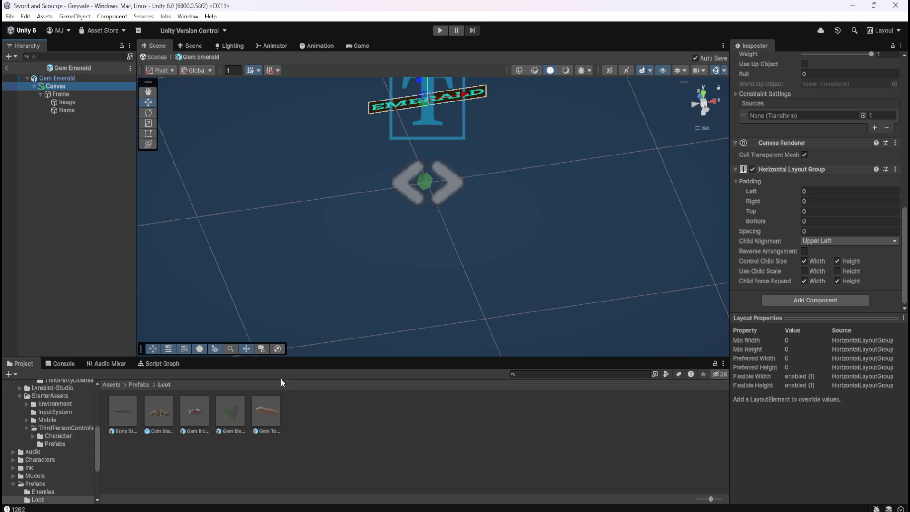
pyautogui.doubleClick(132, 406)
pyautogui.scroll(-2, 779, 278)
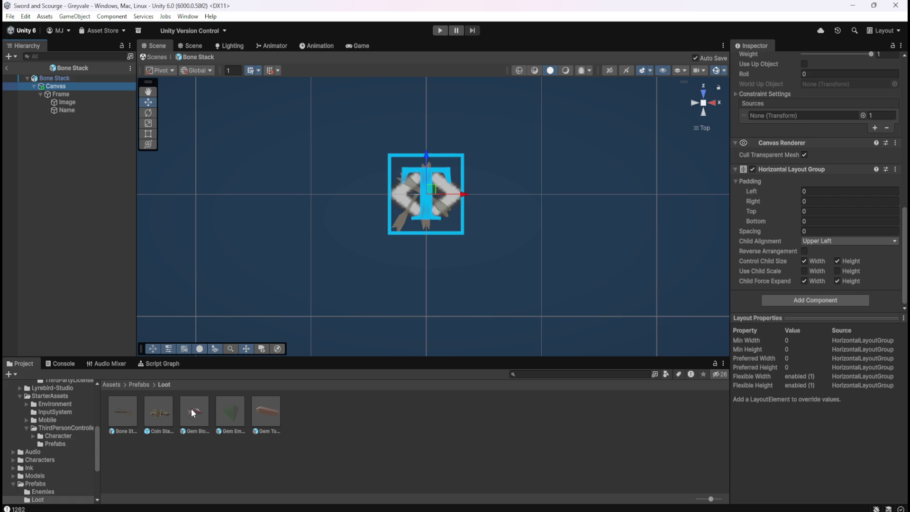
pyautogui.click(89, 95)
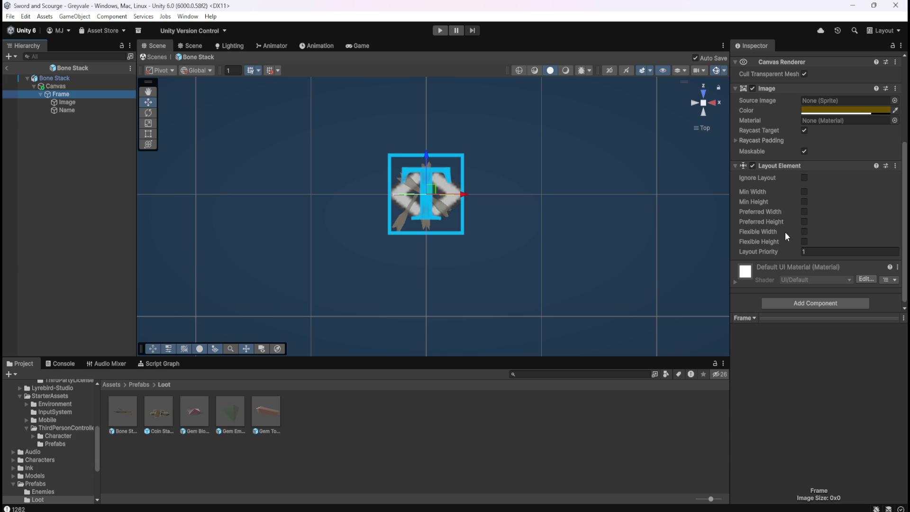
pyautogui.click(90, 102)
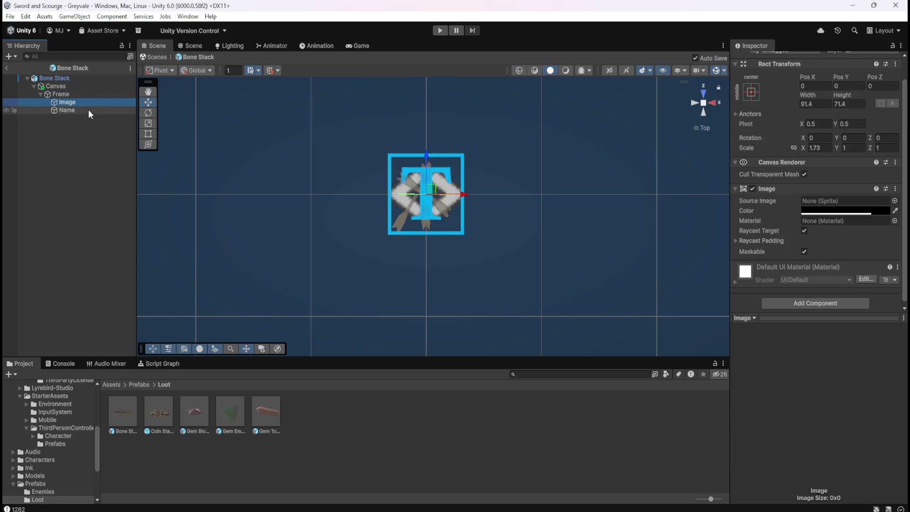
pyautogui.click(87, 111)
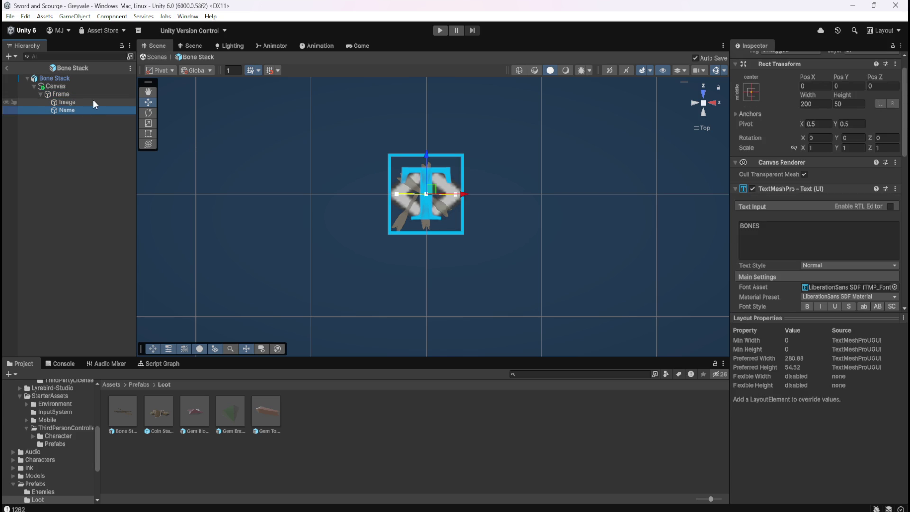
pyautogui.click(93, 100)
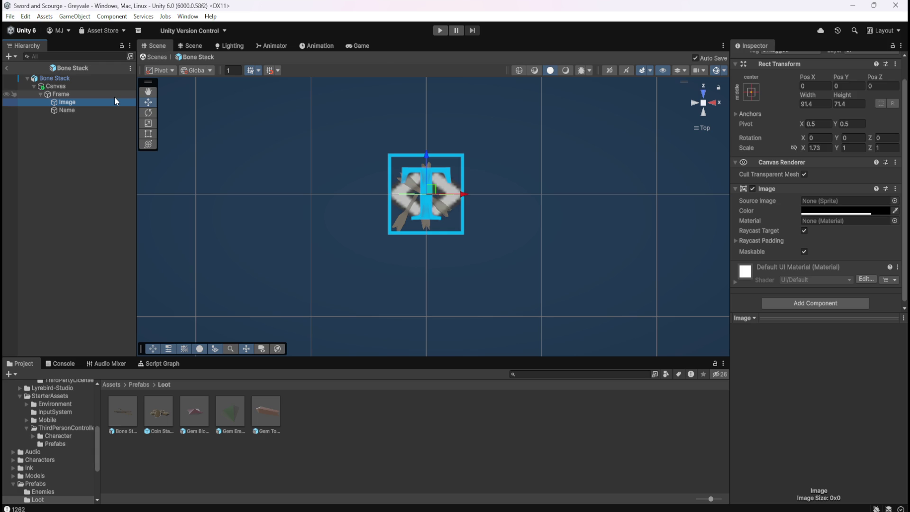
pyautogui.doubleClick(230, 416)
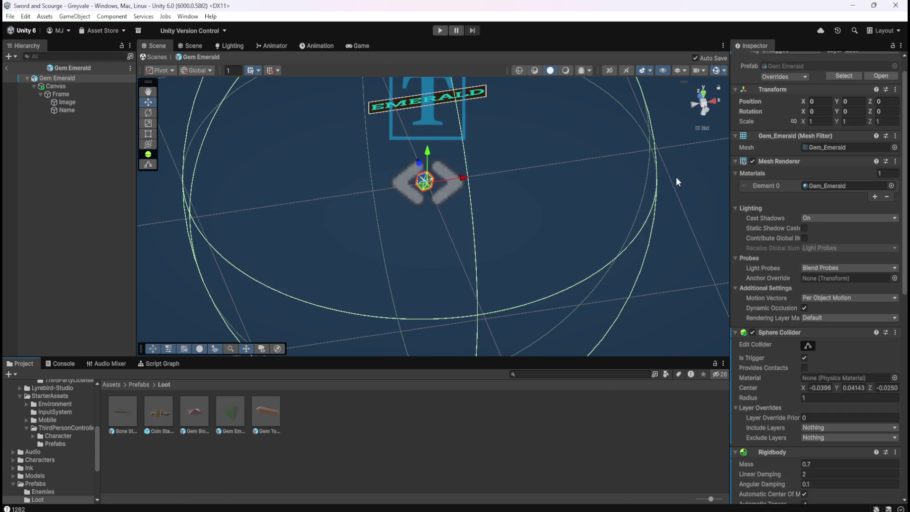
pyautogui.scroll(-3, 770, 304)
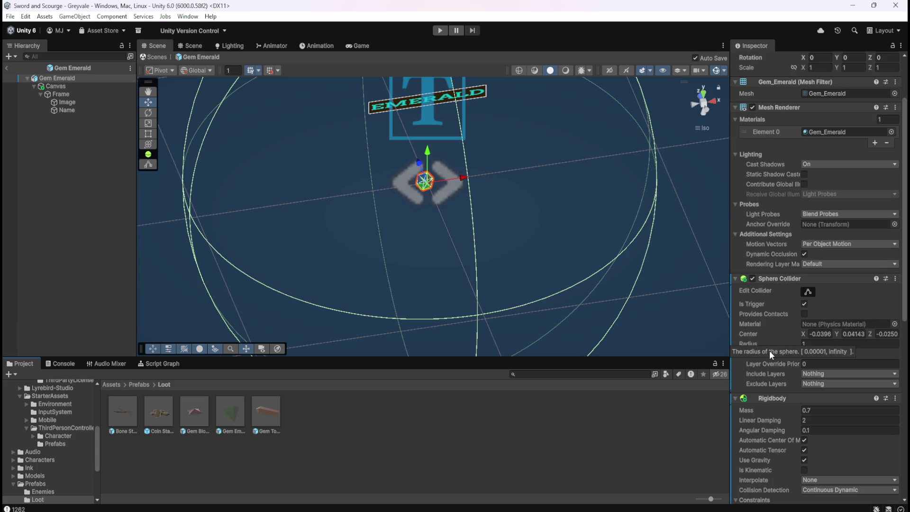
pyautogui.scroll(-4, 769, 350)
pyautogui.scroll(7, 770, 350)
pyautogui.scroll(-12, 767, 317)
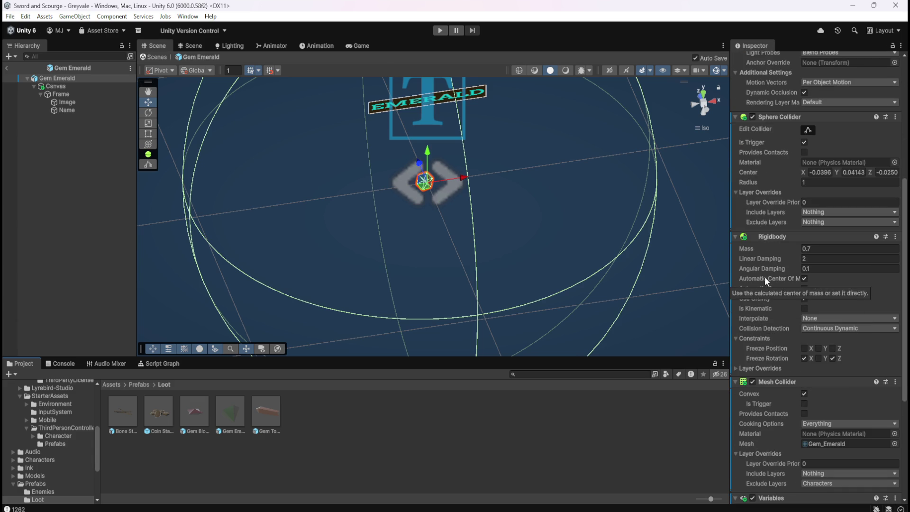
pyautogui.scroll(-7, 772, 283)
pyautogui.scroll(-3, 773, 284)
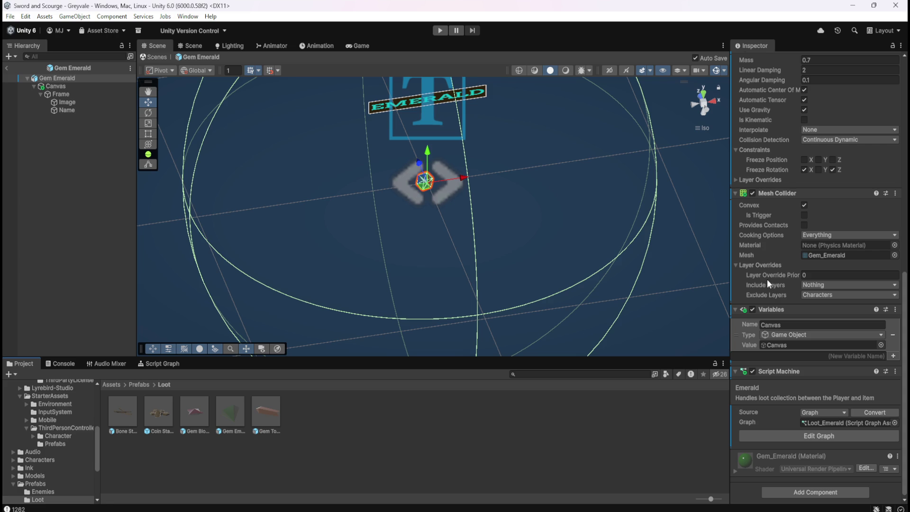
pyautogui.scroll(15, 759, 284)
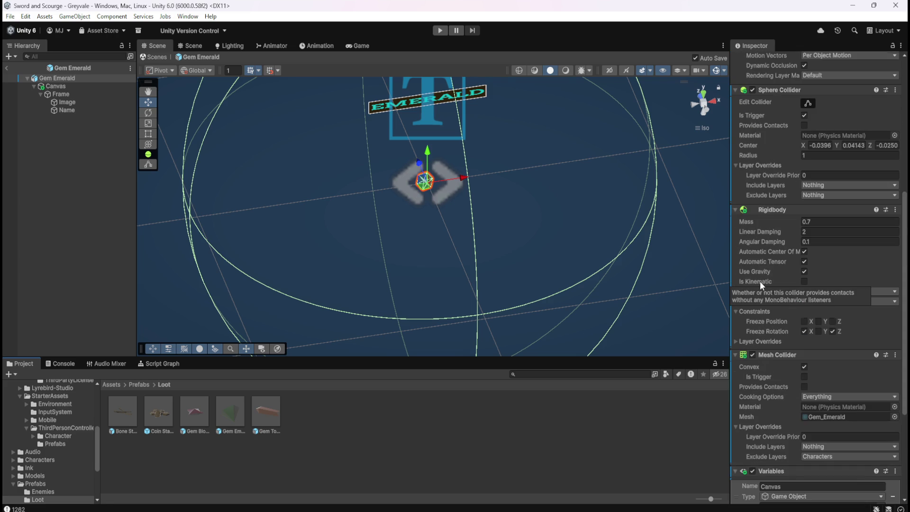
pyautogui.doubleClick(133, 416)
pyautogui.click(56, 86)
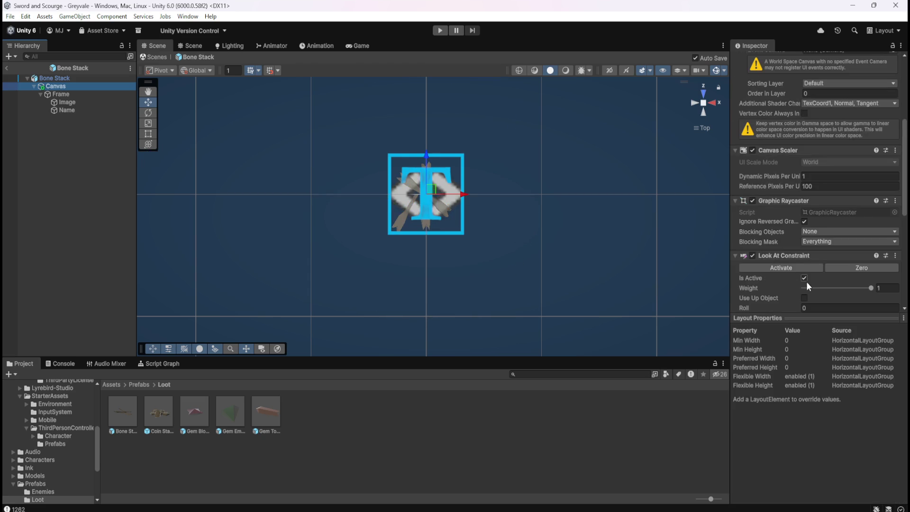
pyautogui.scroll(-6, 769, 297)
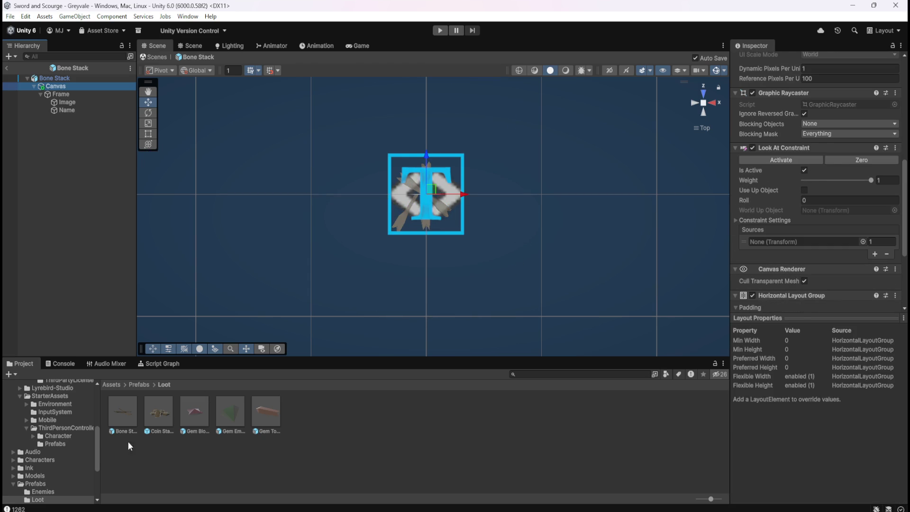
# Inspect the Gem Blood Ruby Canvas components, open Gem Emerald, then exit prefab mode to Greyvale.
pyautogui.doubleClick(192, 412)
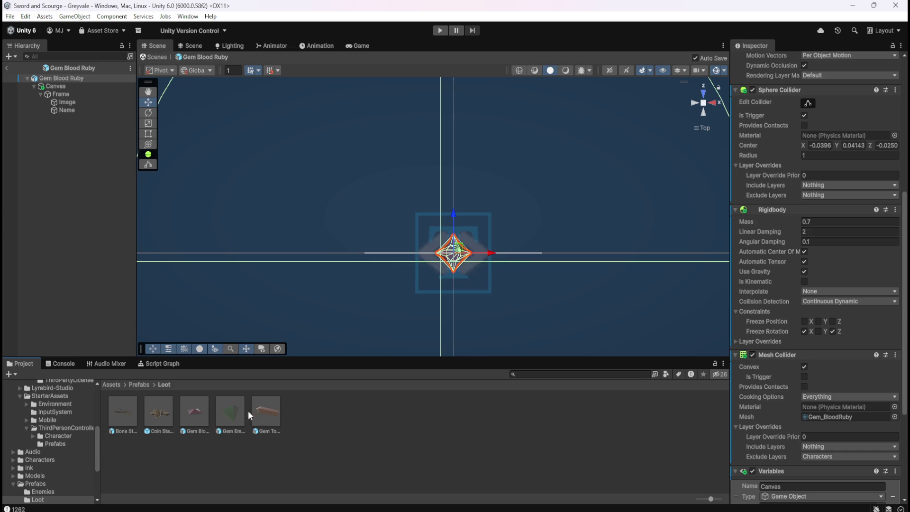
pyautogui.scroll(-10, 771, 375)
pyautogui.scroll(11, 772, 377)
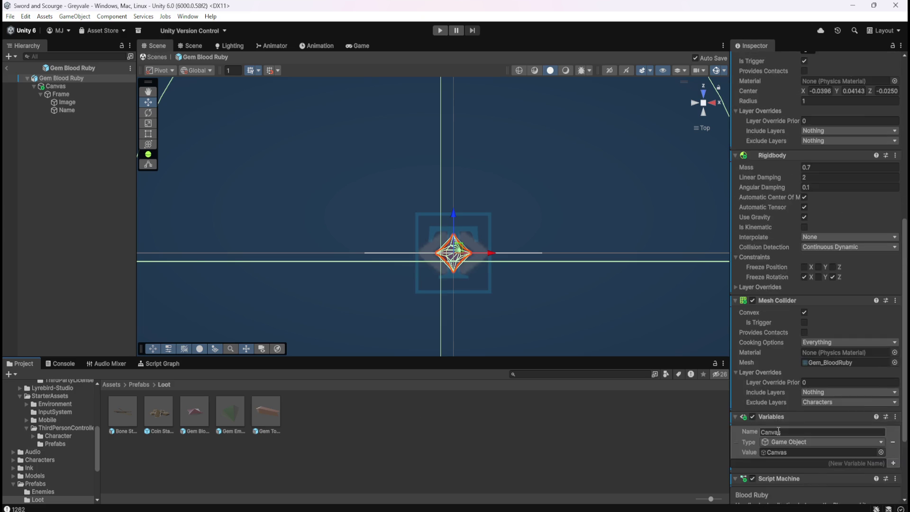
pyautogui.click(82, 87)
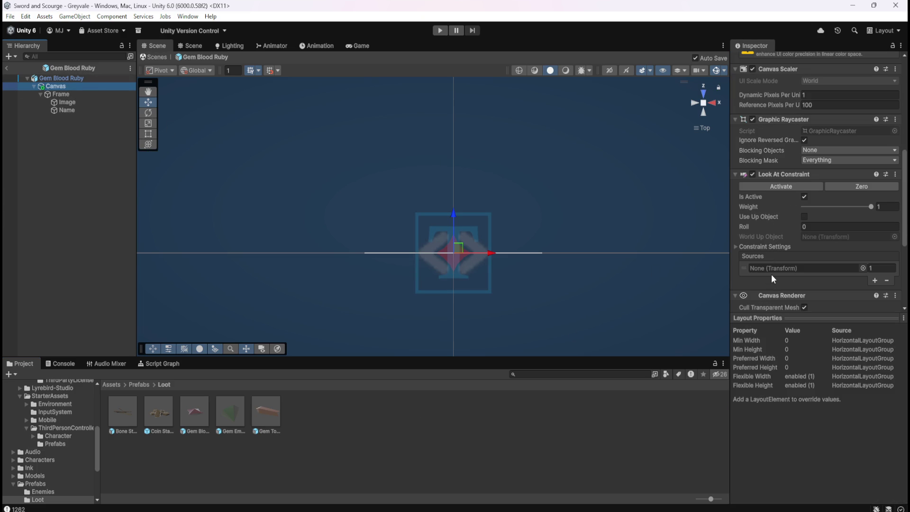
pyautogui.scroll(-3, 771, 274)
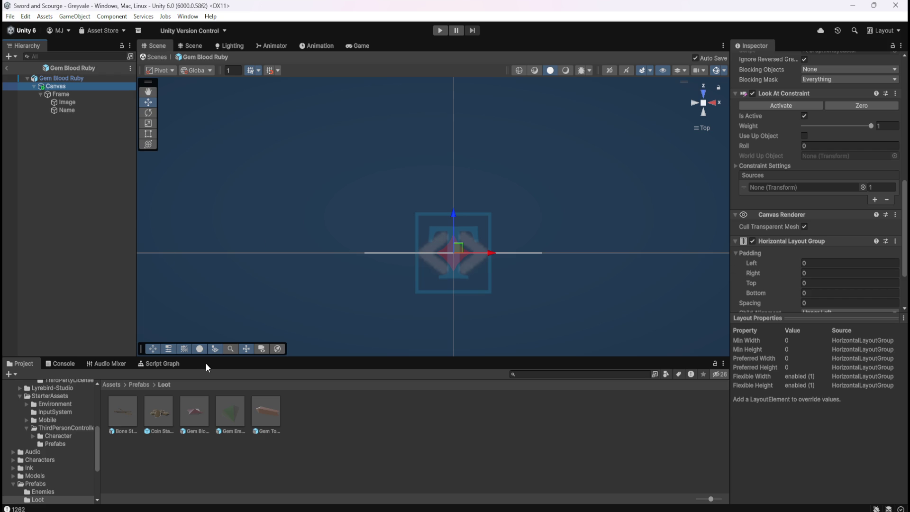
pyautogui.doubleClick(228, 410)
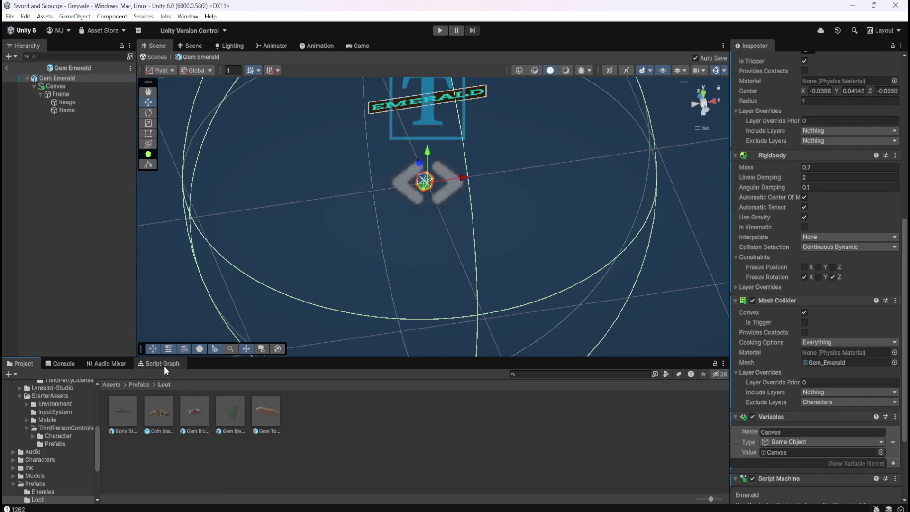
pyautogui.click(6, 68)
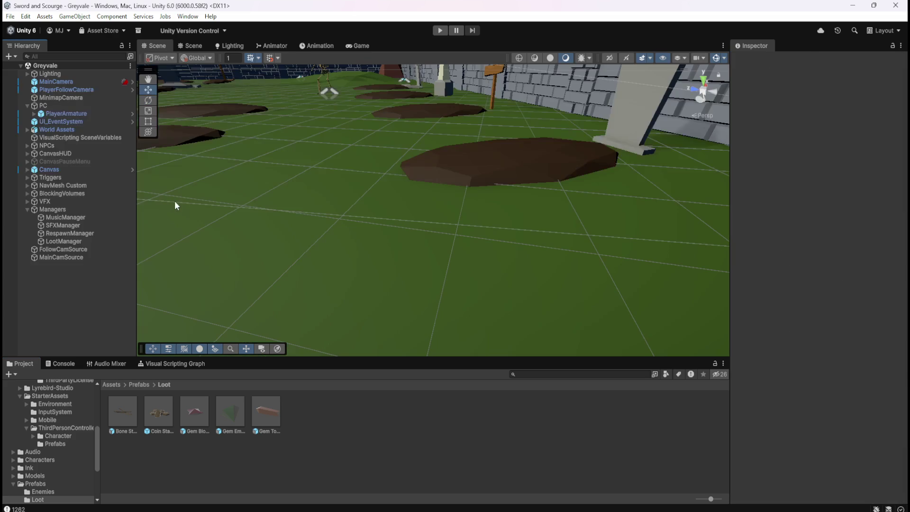
# Select LootManager and show its Script Graph maximized to fill the editor.
pyautogui.click(76, 242)
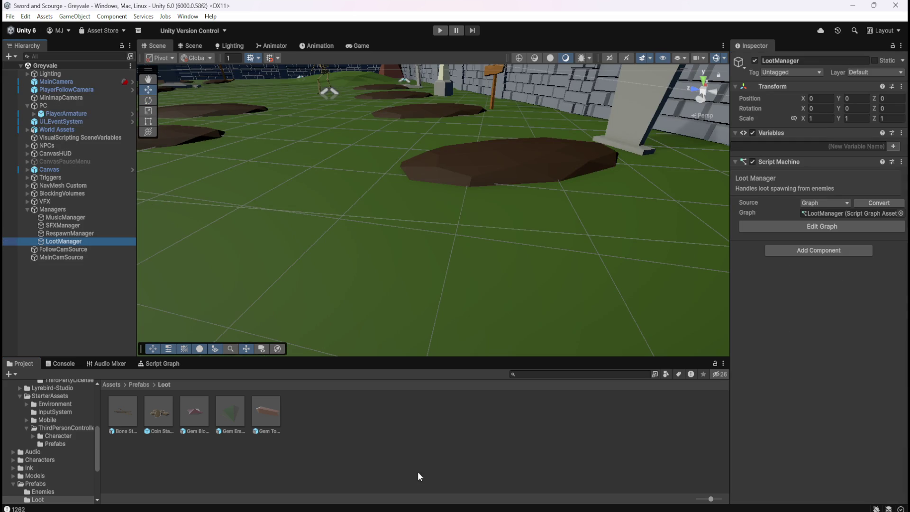
pyautogui.click(162, 363)
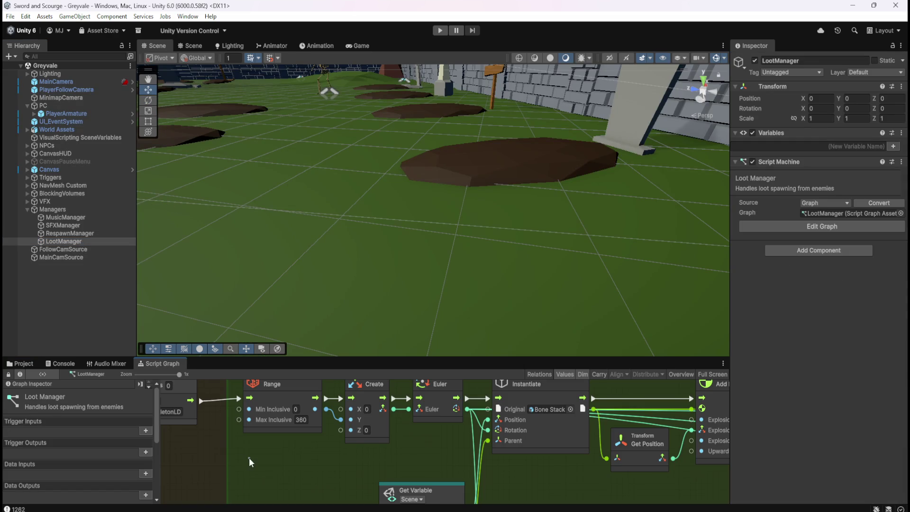
pyautogui.hotkey('shift', 'space')
pyautogui.scroll(-5, 654, 282)
pyautogui.scroll(5, 604, 297)
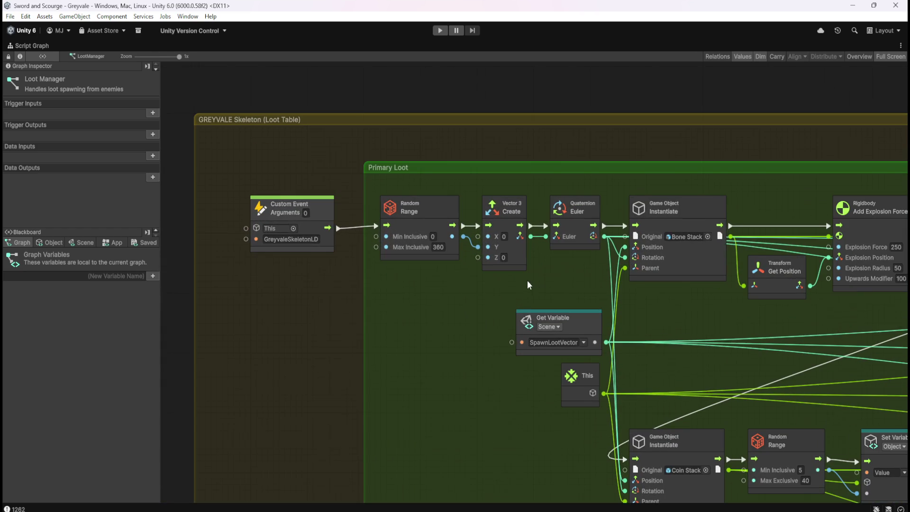
# Add a Quaternion Get Identity node via a 'quater' search, move it, then delete it.
pyautogui.rightClick(417, 317)
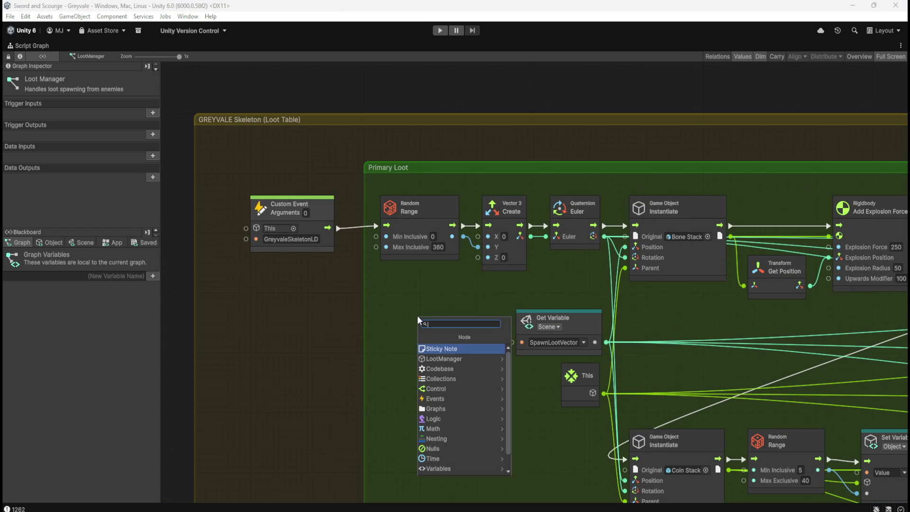
pyautogui.write('quater')
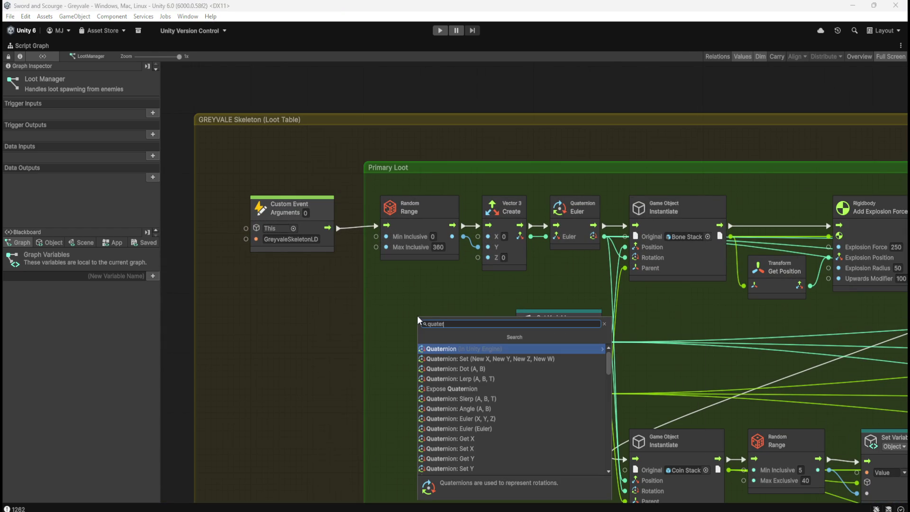
pyautogui.press('Return')
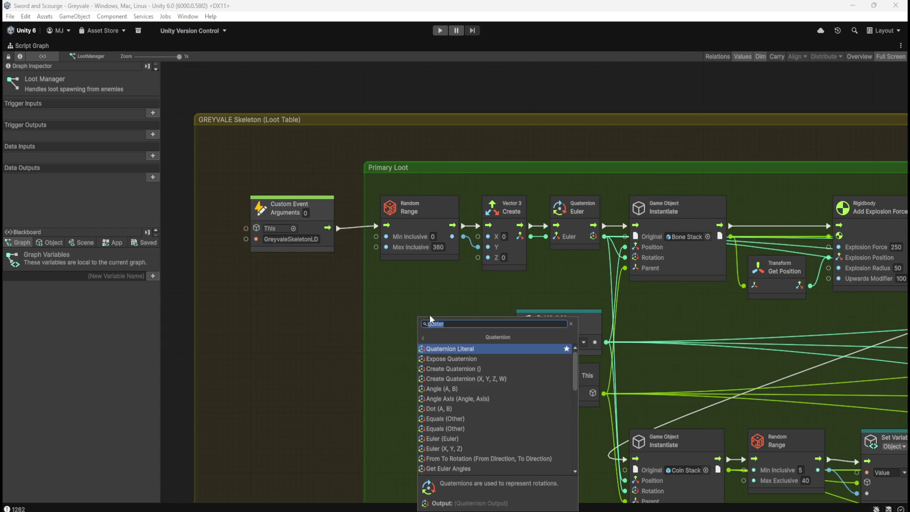
pyautogui.press('Down')
pyautogui.press('Down')
pyautogui.press('Down')
pyautogui.scroll(-2, 491, 357)
pyautogui.scroll(2, 485, 382)
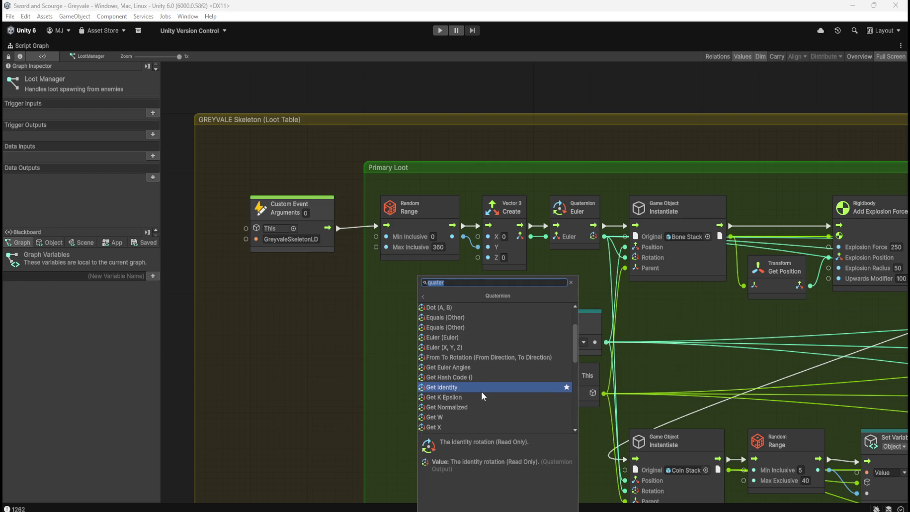
pyautogui.click(481, 391)
pyautogui.moveTo(449, 346)
pyautogui.mouseDown()
pyautogui.moveTo(429, 327)
pyautogui.moveTo(430, 304)
pyautogui.mouseUp()
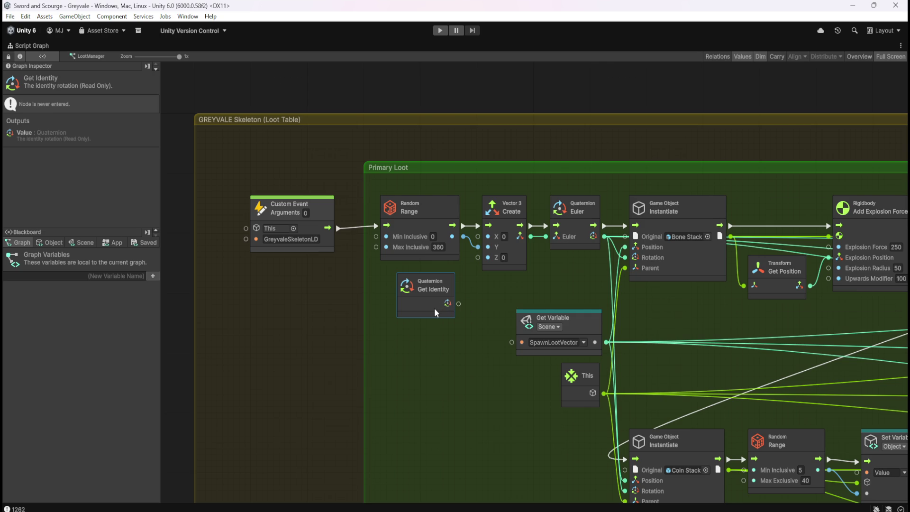
pyautogui.press('Delete')
pyautogui.rightClick(419, 306)
# Search 'quarter' trimmed by one letter and add a Quaternion Get Identity node to Primary Loot.
pyautogui.write('quarter')
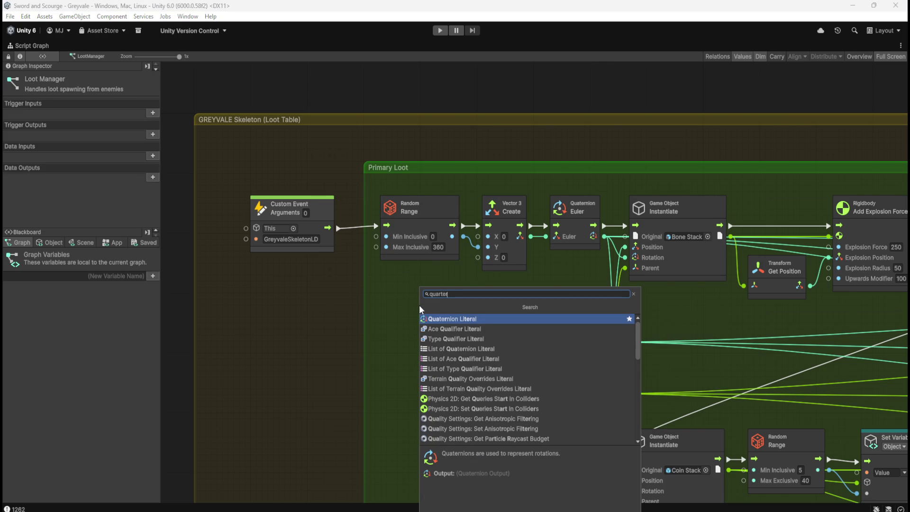
pyautogui.press('BackSpace')
pyautogui.press('BackSpace')
pyautogui.press('BackSpace')
pyautogui.click(465, 318)
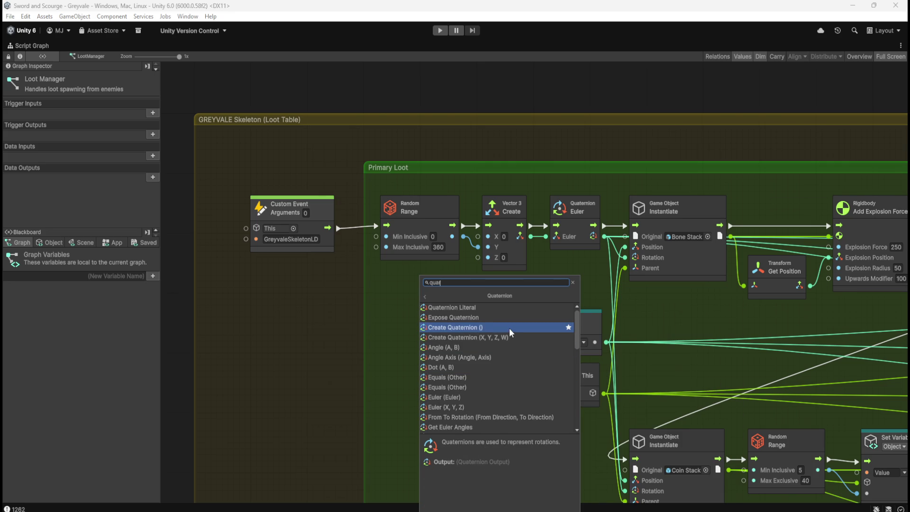
pyautogui.scroll(-1, 511, 317)
pyautogui.scroll(-2, 512, 357)
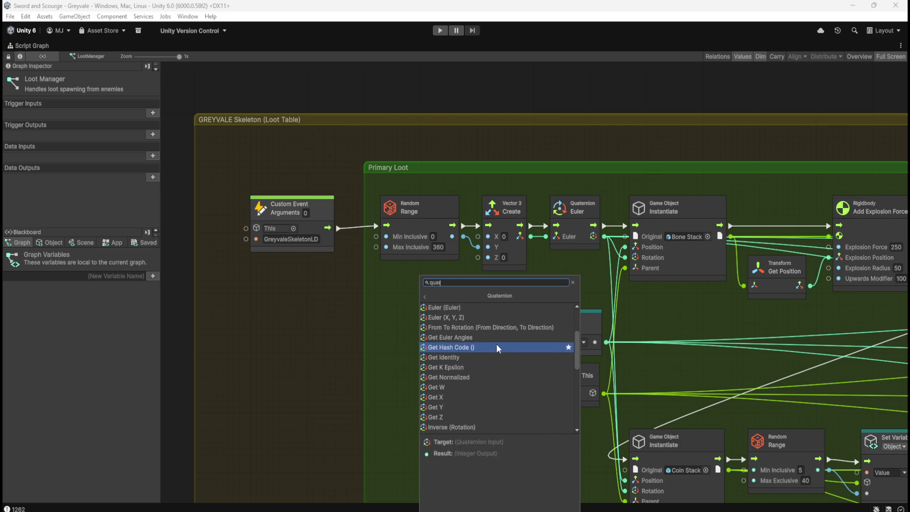
pyautogui.scroll(-5, 503, 351)
pyautogui.scroll(-3, 503, 350)
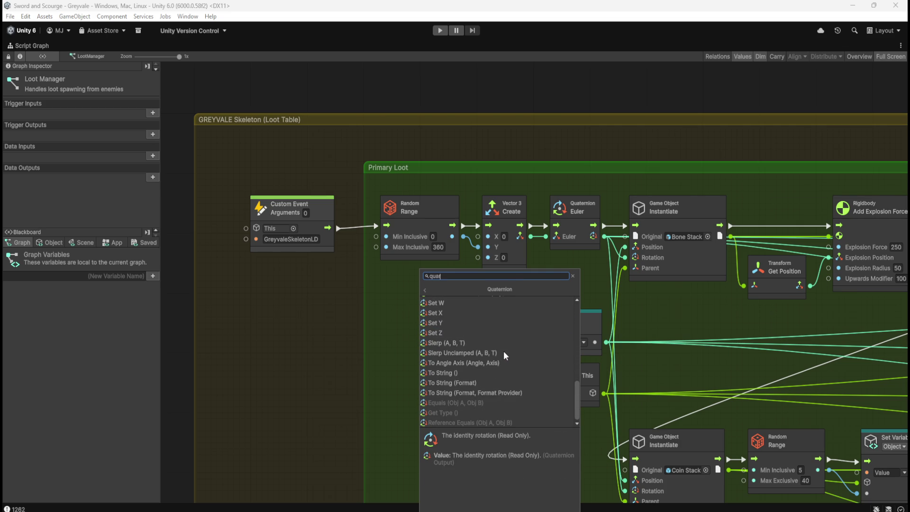
pyautogui.scroll(1, 502, 377)
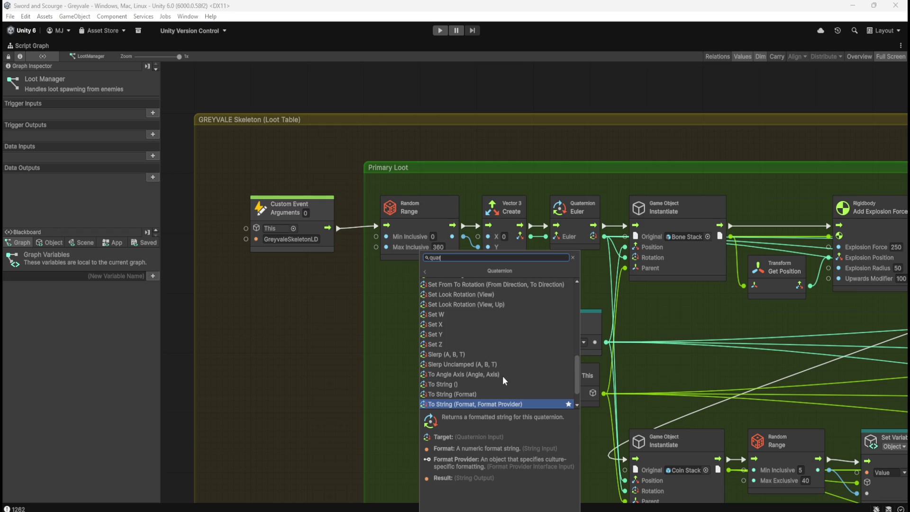
pyautogui.scroll(2, 502, 376)
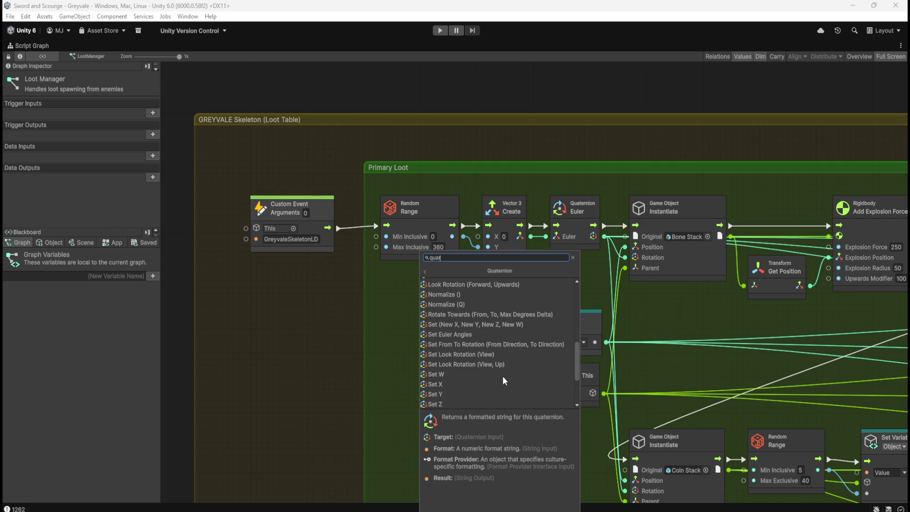
pyautogui.scroll(1, 502, 380)
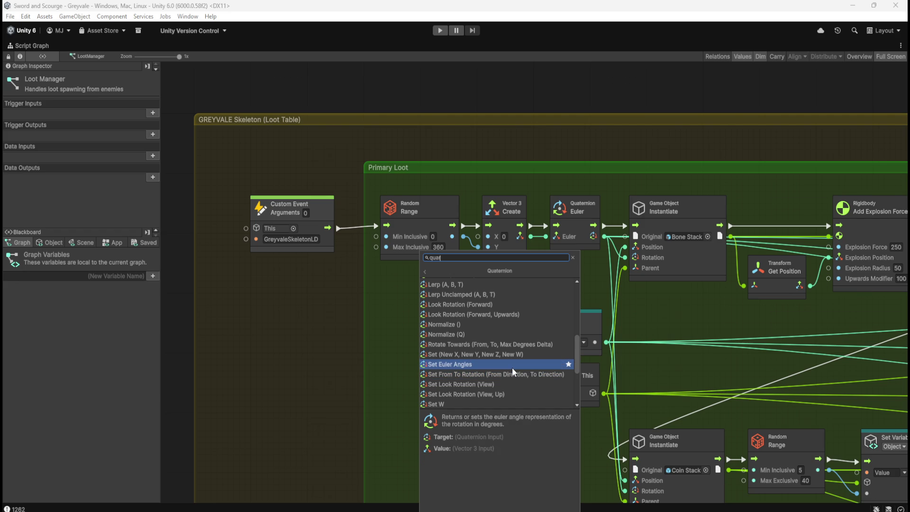
pyautogui.scroll(1, 512, 368)
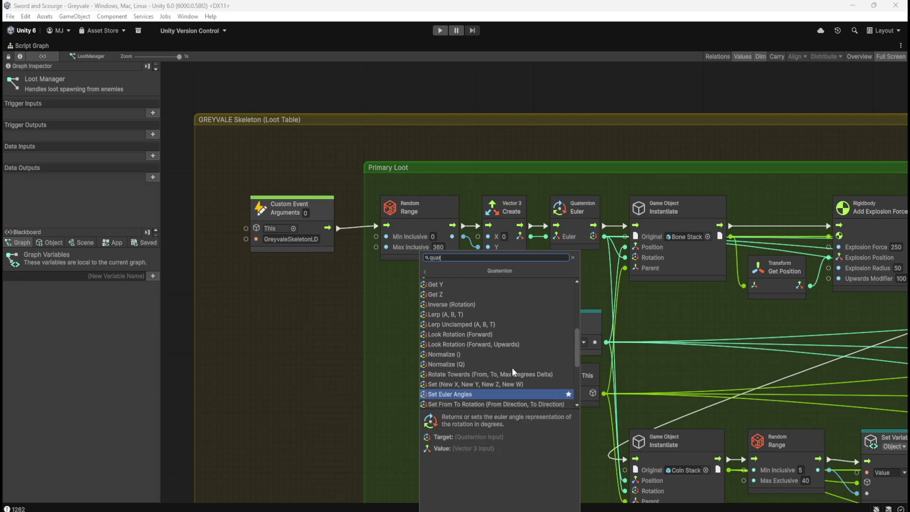
pyautogui.scroll(1, 507, 363)
pyautogui.scroll(2, 508, 363)
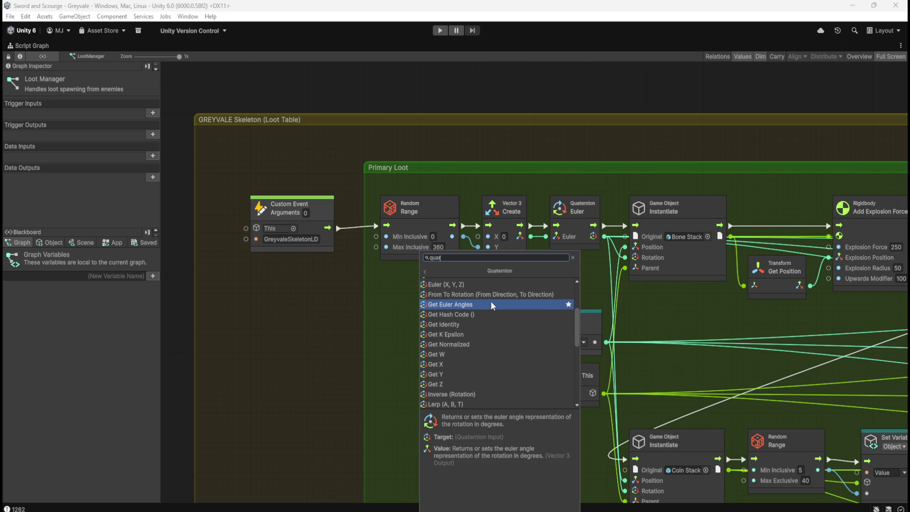
pyautogui.click(471, 324)
# Start a link from the Get Identity output, cancel it, and pan the graph.
pyautogui.moveTo(469, 333); pyautogui.dragTo(552, 286)
pyautogui.press('Escape')
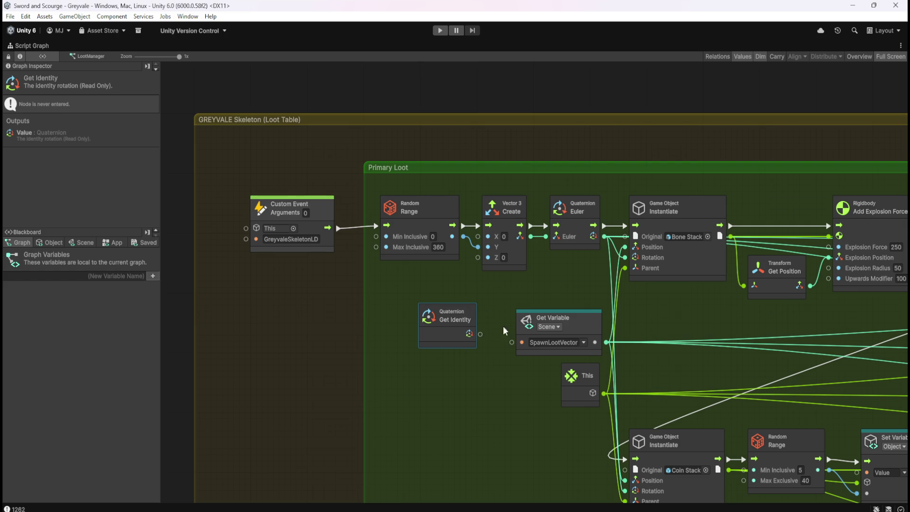
pyautogui.moveTo(686, 352); pyautogui.dragTo(525, 325)
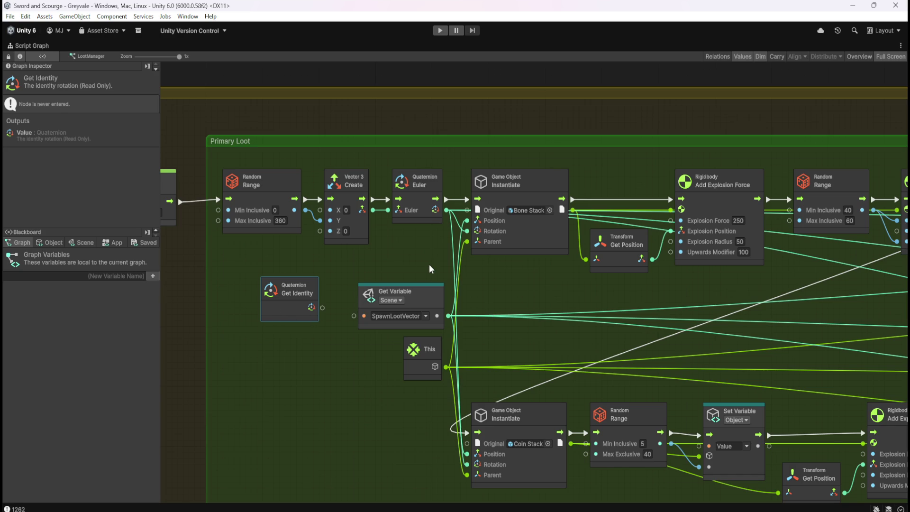
pyautogui.moveTo(507, 291)
pyautogui.mouseDown()
pyautogui.moveTo(618, 291)
pyautogui.moveTo(579, 293)
pyautogui.moveTo(575, 283)
pyautogui.mouseUp()
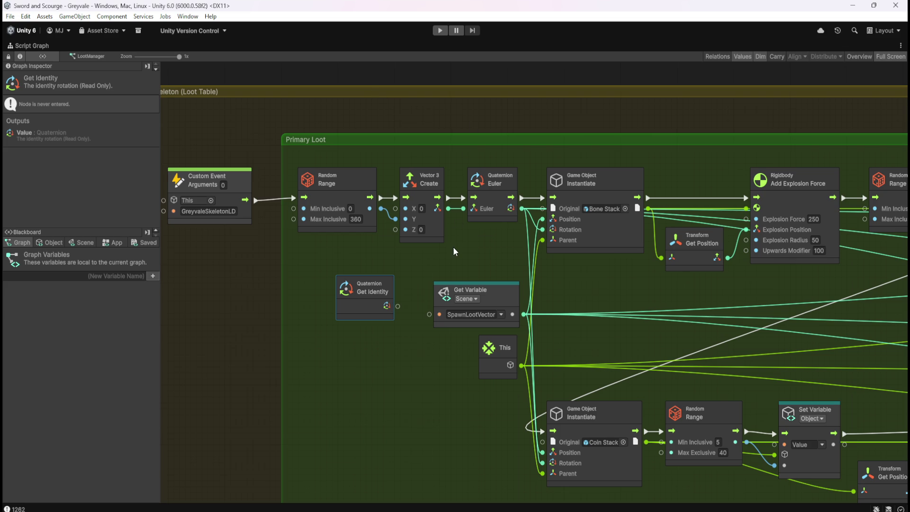
pyautogui.moveTo(460, 261); pyautogui.dragTo(470, 268)
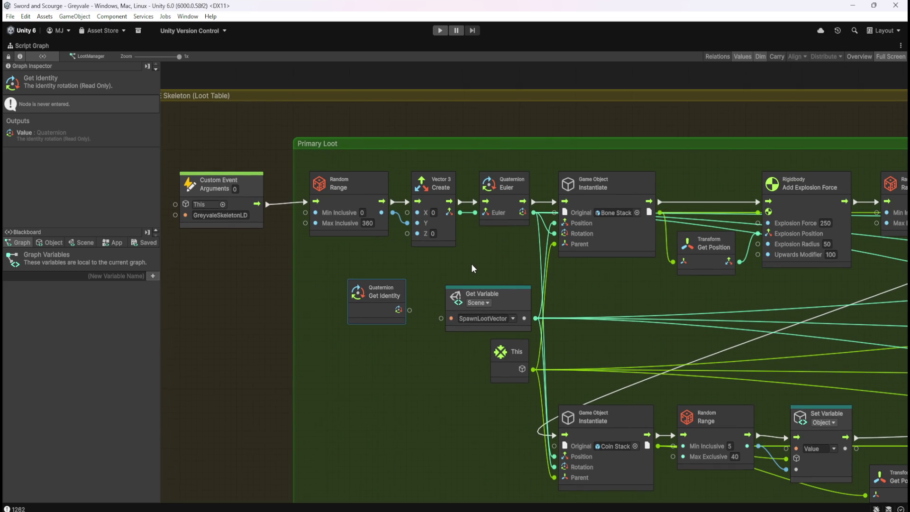
pyautogui.moveTo(407, 162); pyautogui.dragTo(533, 258)
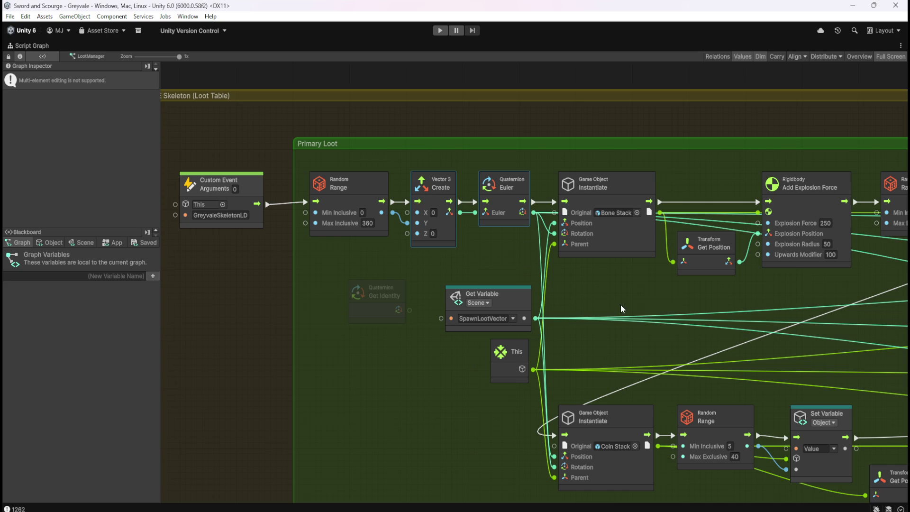
pyautogui.moveTo(740, 305)
pyautogui.mouseDown()
pyautogui.moveTo(462, 280)
pyautogui.moveTo(512, 272)
pyautogui.moveTo(725, 284)
pyautogui.moveTo(732, 272)
pyautogui.mouseUp()
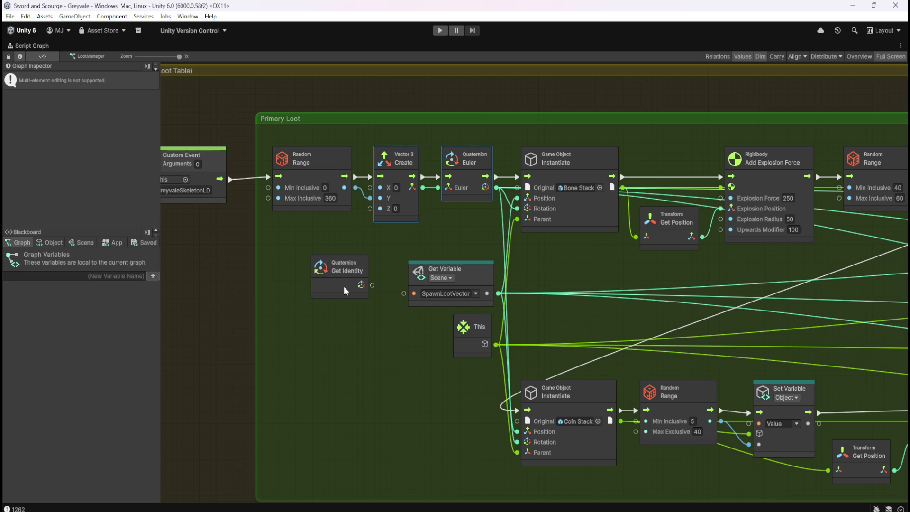
pyautogui.scroll(-2, 299, 232)
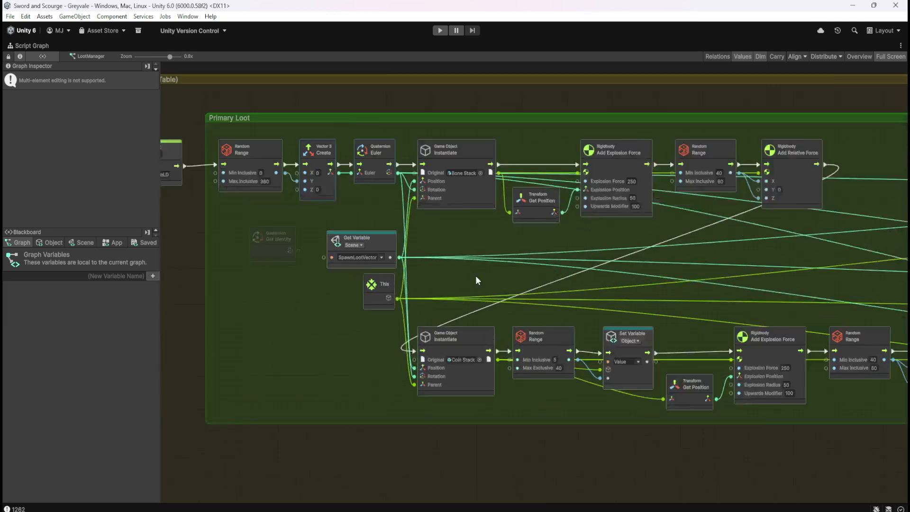
pyautogui.scroll(2, 476, 276)
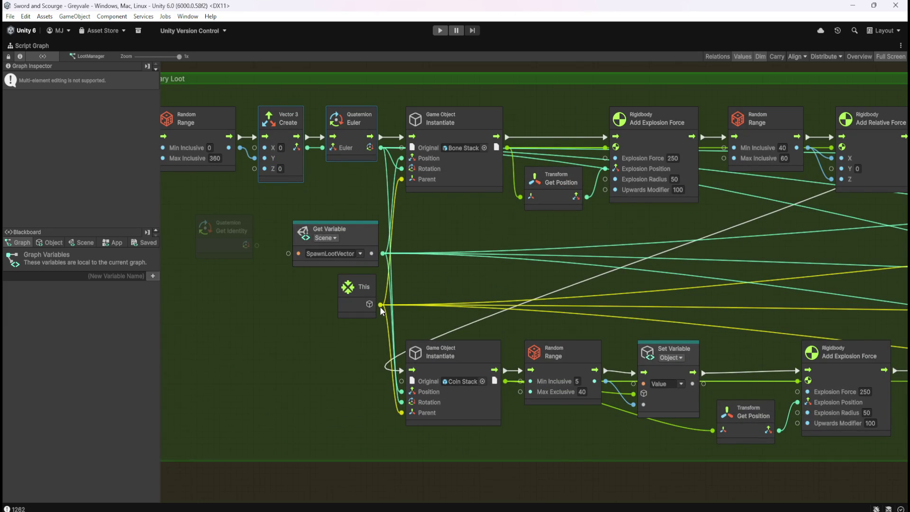
pyautogui.scroll(-4, 296, 293)
pyautogui.scroll(4, 664, 303)
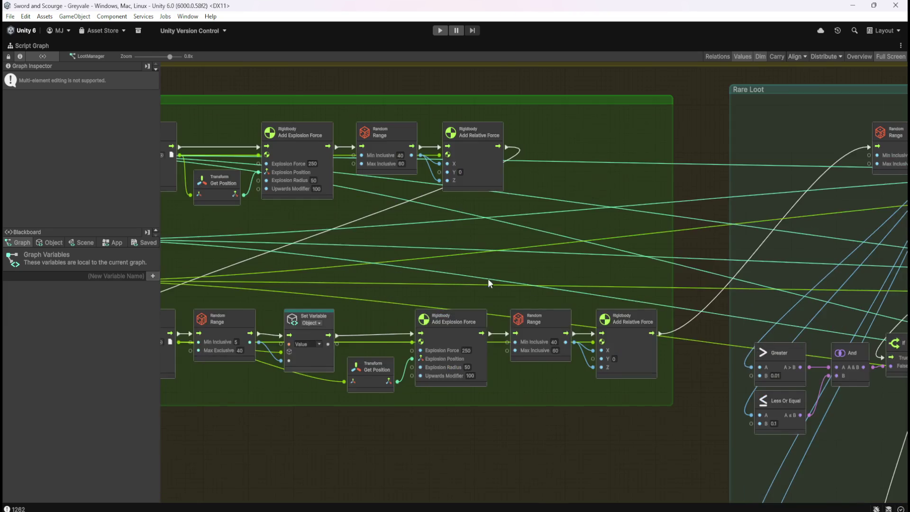
pyautogui.scroll(-1, 429, 292)
pyautogui.scroll(-2, 379, 288)
pyautogui.scroll(3, 273, 272)
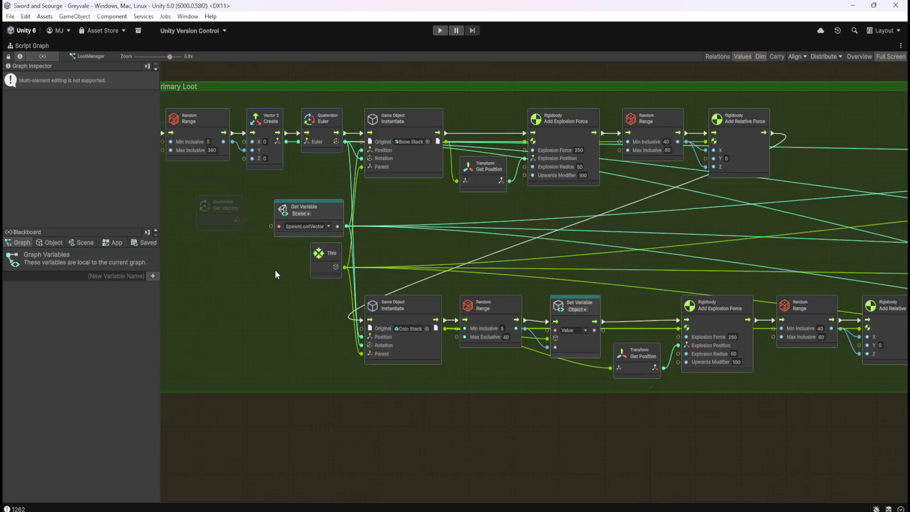
pyautogui.scroll(-3, 270, 277)
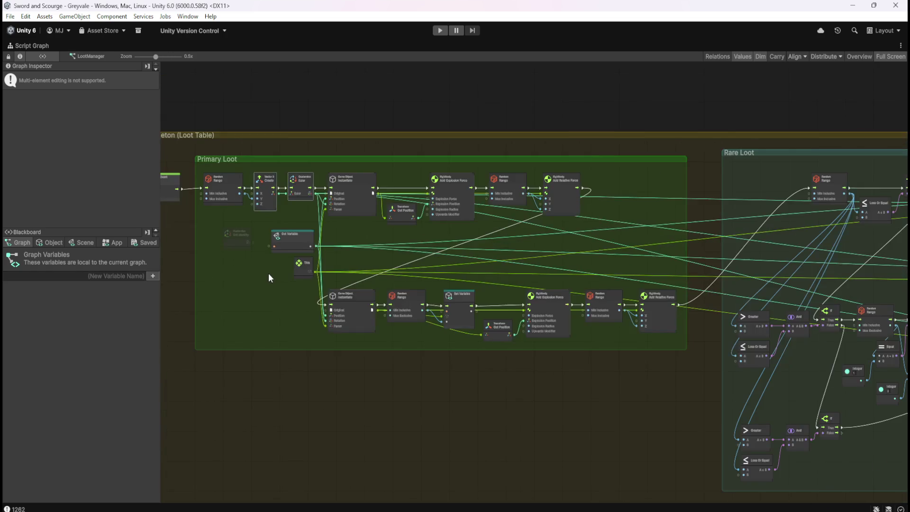
pyautogui.scroll(2, 285, 267)
pyautogui.scroll(1, 314, 264)
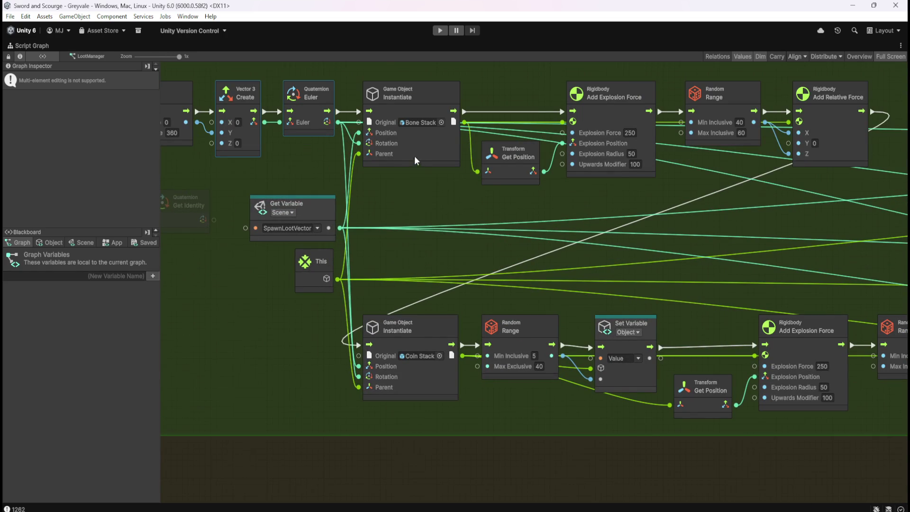
pyautogui.scroll(-3, 311, 215)
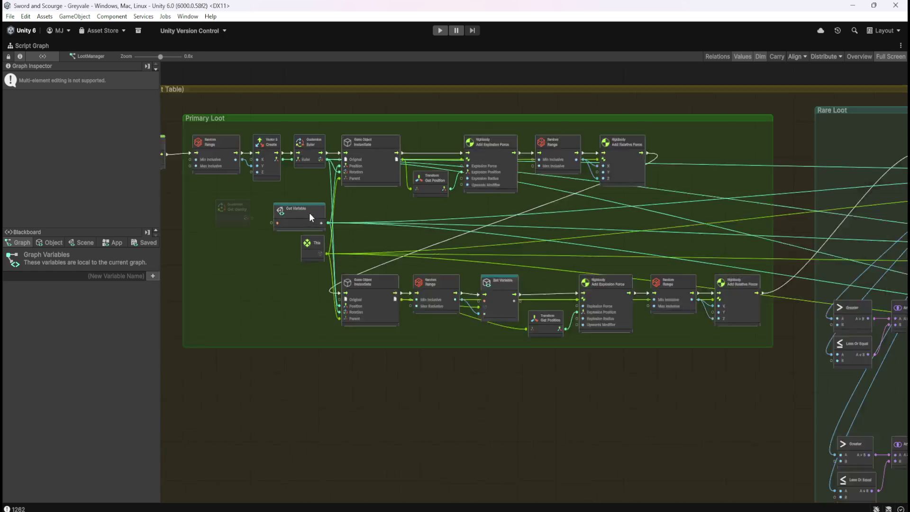
pyautogui.scroll(2, 713, 223)
pyautogui.scroll(-3, 675, 212)
pyautogui.scroll(5, 817, 197)
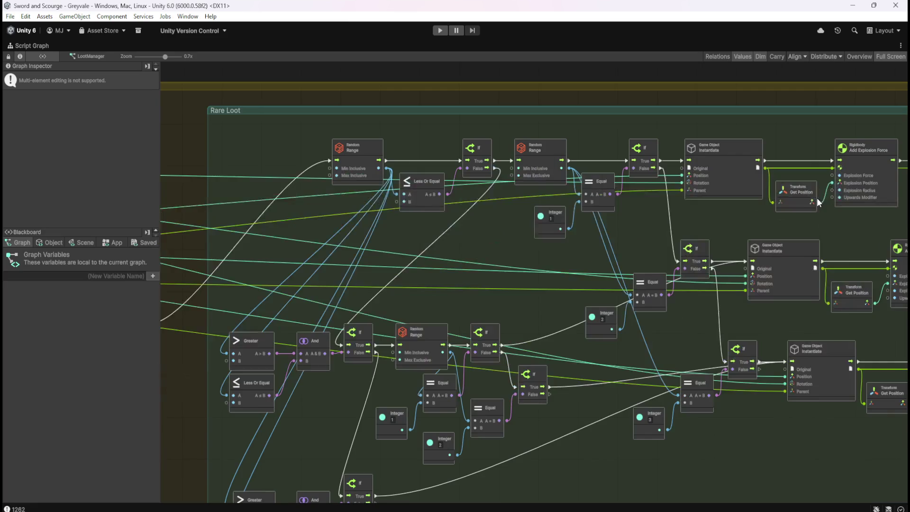
pyautogui.scroll(2, 777, 209)
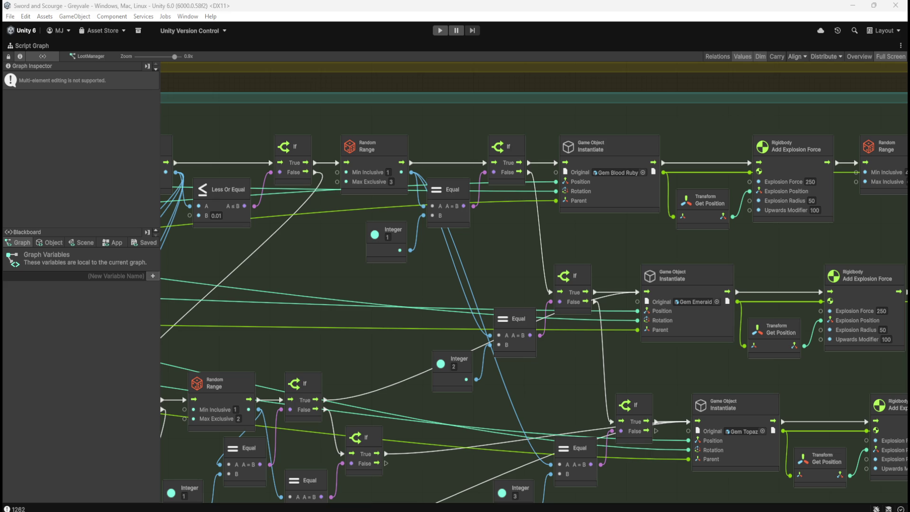
# Delete the unused Quaternion Get Identity node from the LootManager graph and restore the normal editor layout.
pyautogui.moveTo(690, 318)
pyautogui.mouseDown()
pyautogui.moveTo(578, 359)
pyautogui.moveTo(426, 320)
pyautogui.moveTo(436, 322)
pyautogui.mouseUp()
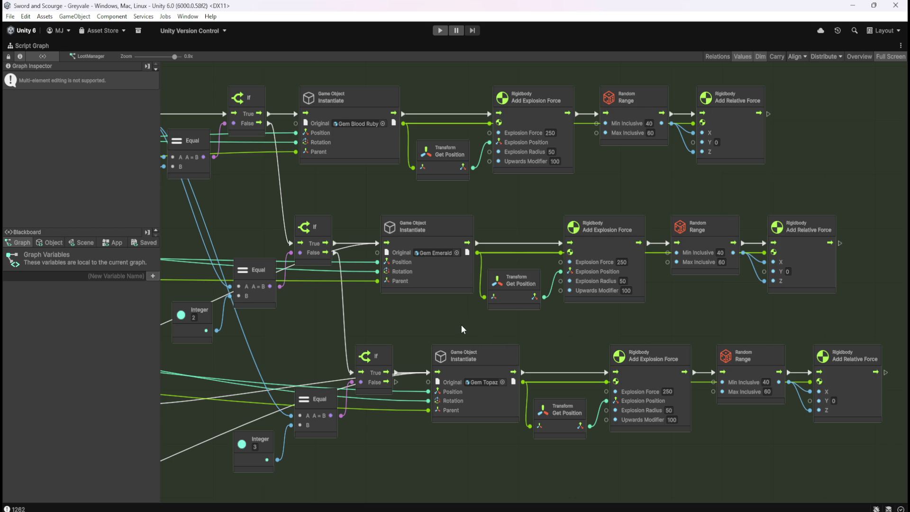
pyautogui.moveTo(267, 325)
pyautogui.mouseDown()
pyautogui.moveTo(585, 316)
pyautogui.moveTo(411, 306)
pyautogui.moveTo(424, 288)
pyautogui.moveTo(654, 305)
pyautogui.mouseUp()
pyautogui.click(280, 281)
pyautogui.click(296, 264)
pyautogui.press('Delete')
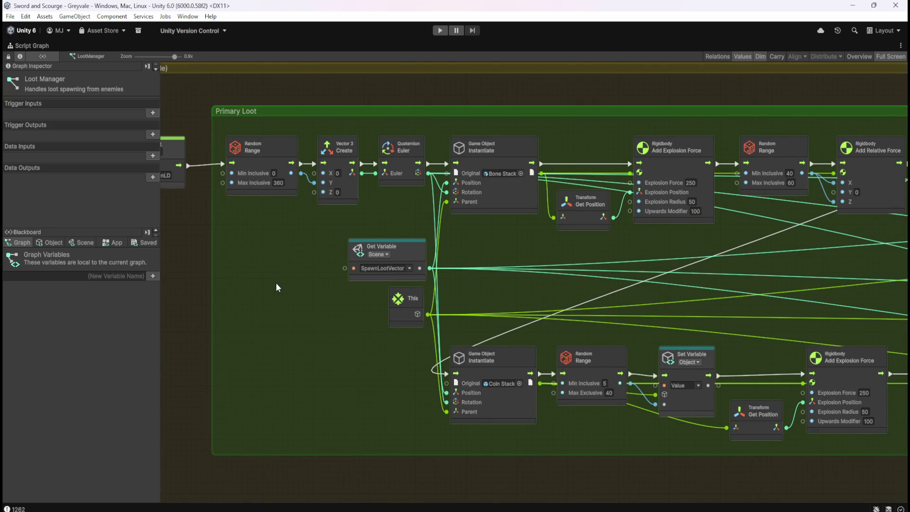
pyautogui.hotkey('shift', 'space')
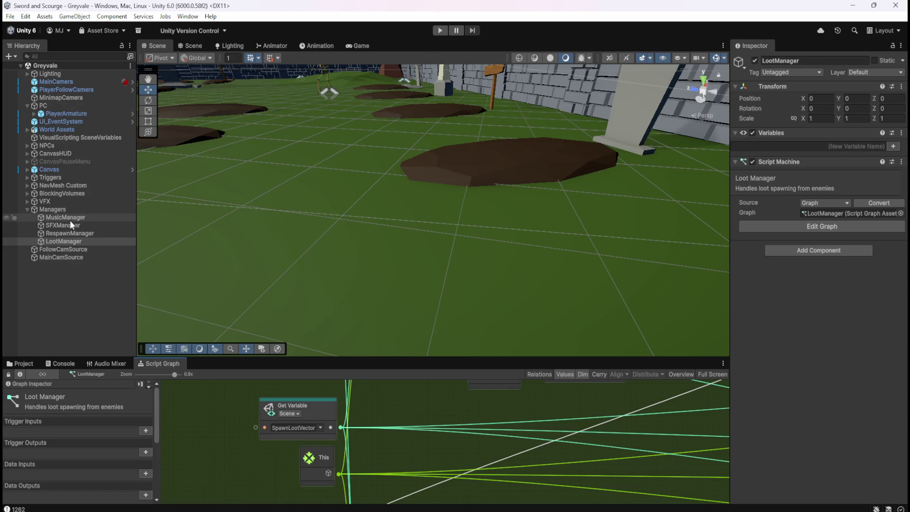
# Open the Gem Emerald prefab from Prefabs > Loot and inspect its name label's Frame object.
pyautogui.click(31, 363)
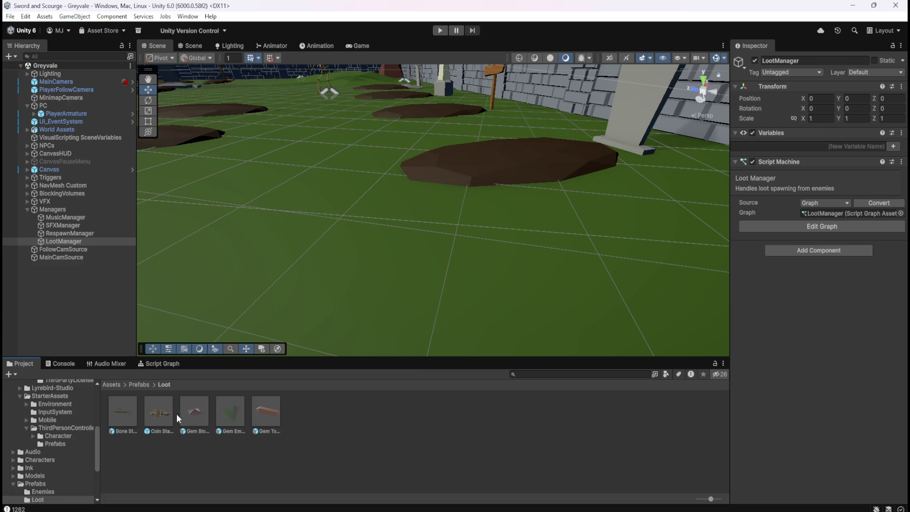
pyautogui.doubleClick(226, 411)
pyautogui.scroll(-5, 779, 308)
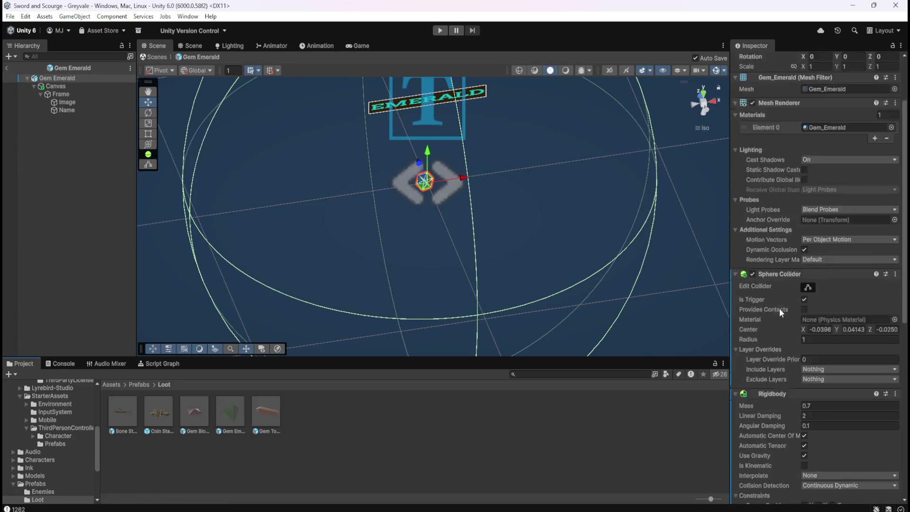
pyautogui.scroll(-2, 780, 304)
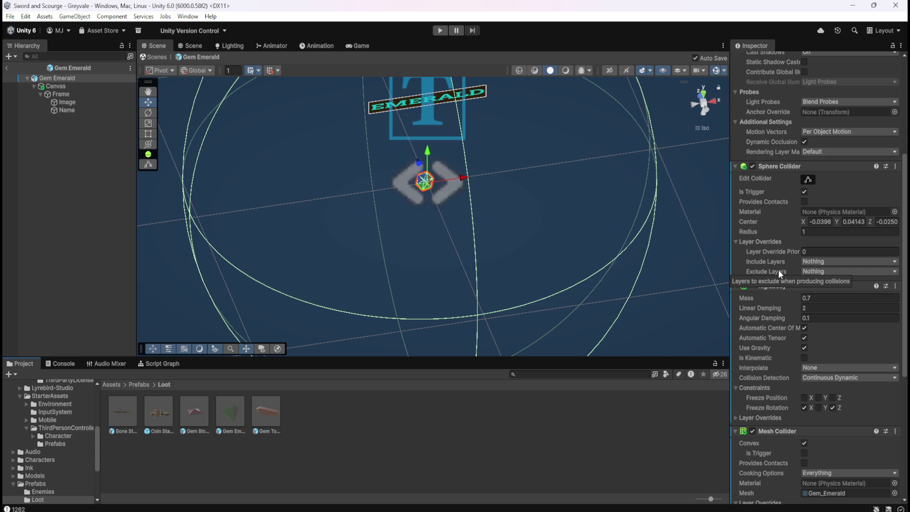
pyautogui.click(105, 93)
pyautogui.moveTo(493, 205)
pyautogui.mouseDown()
pyautogui.moveTo(487, 173)
pyautogui.moveTo(495, 232)
pyautogui.moveTo(511, 157)
pyautogui.moveTo(494, 189)
pyautogui.mouseUp()
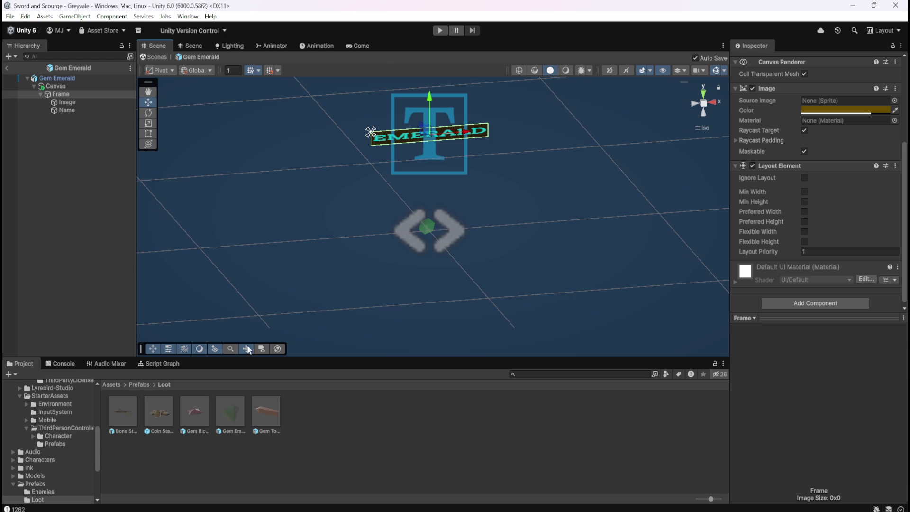
# Review the Emerald graph's trigger-enter Get Variable and Set Active nodes, then select the label Frame.
pyautogui.click(178, 363)
pyautogui.hotkey('shift', 'space')
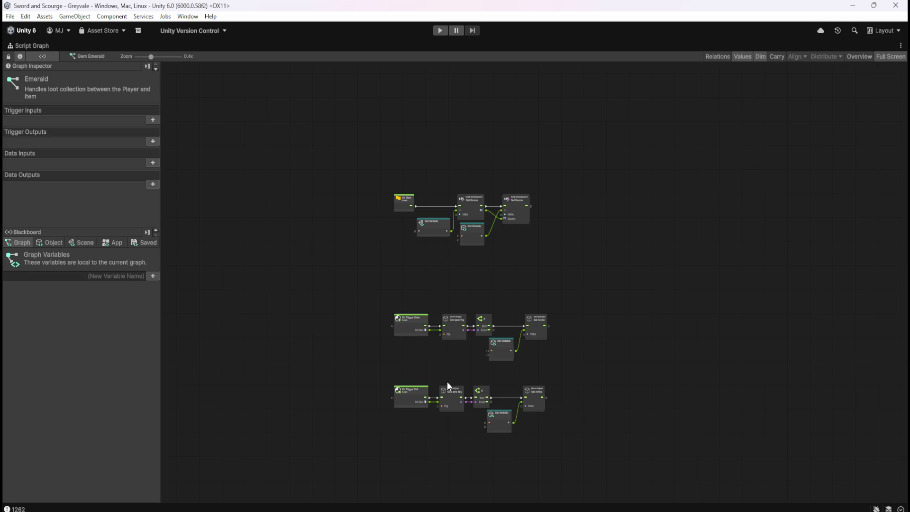
pyautogui.scroll(5, 463, 401)
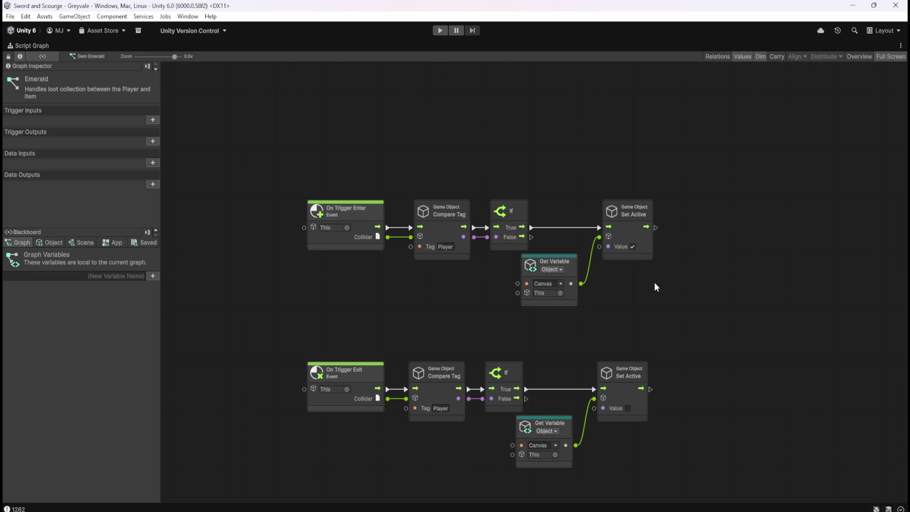
pyautogui.moveTo(561, 174); pyautogui.dragTo(692, 290)
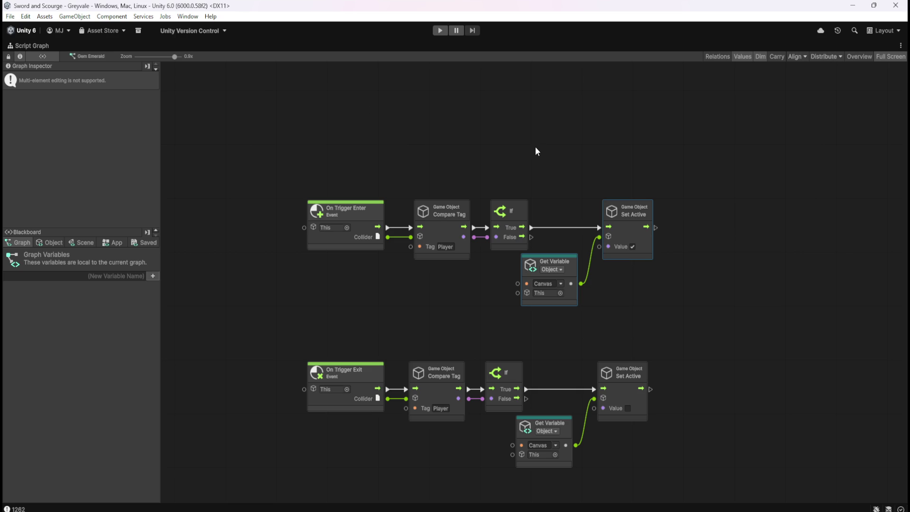
pyautogui.click(567, 146)
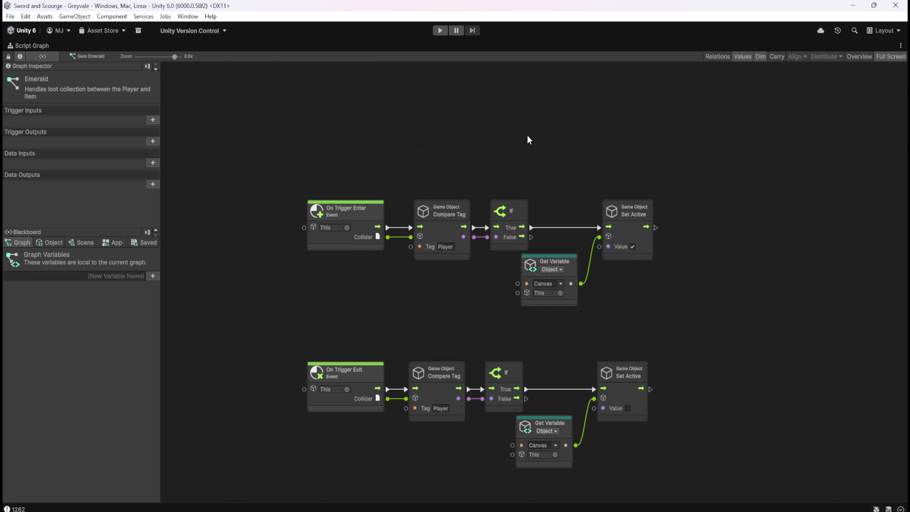
pyautogui.hotkey('shift', 'space')
pyautogui.click(41, 94)
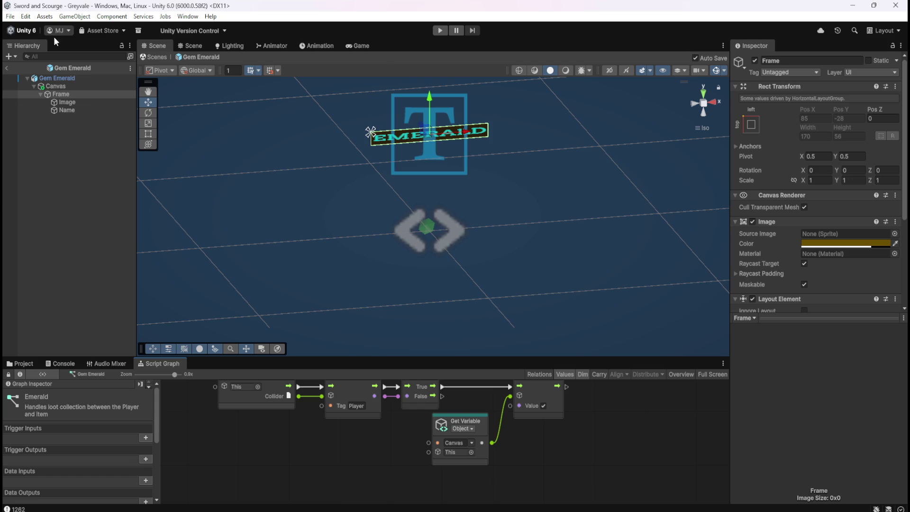
pyautogui.click(91, 94)
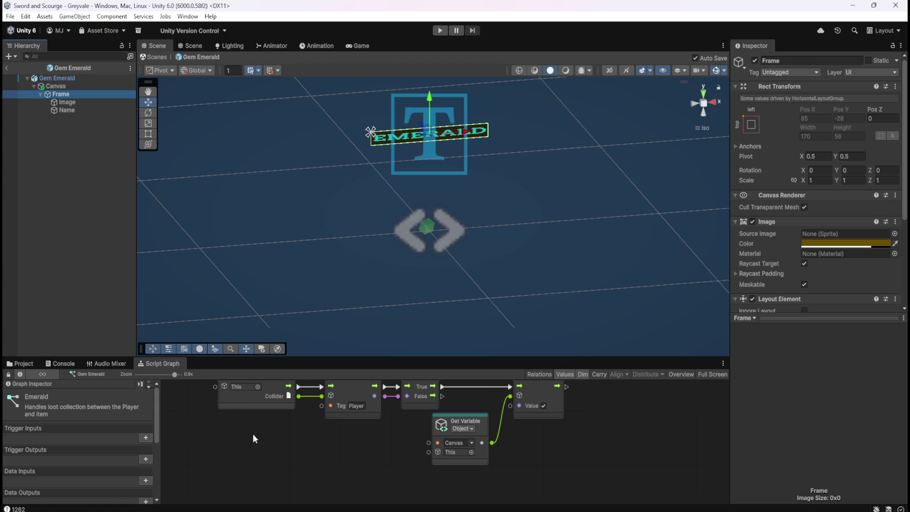
# Select the label Canvas and review its World Space, 170×56, 0.003-scale components in the Inspector.
pyautogui.click(94, 86)
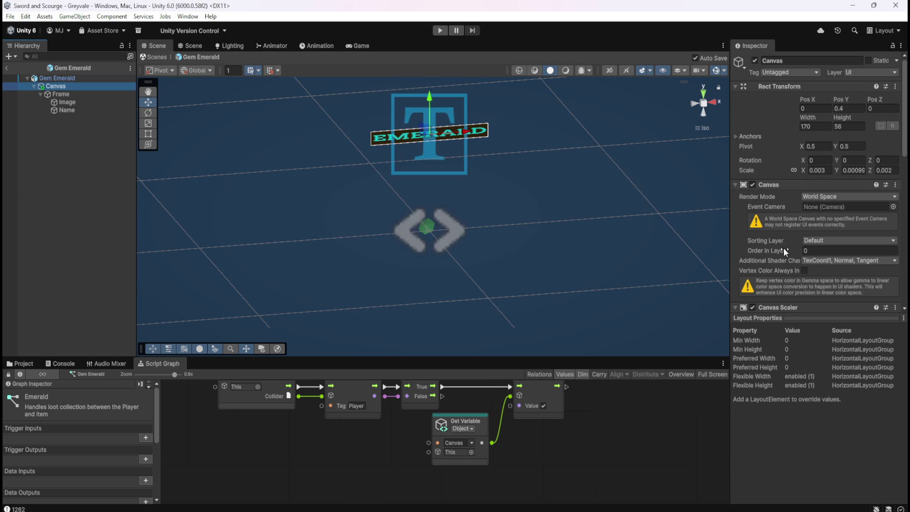
pyautogui.scroll(-5, 769, 255)
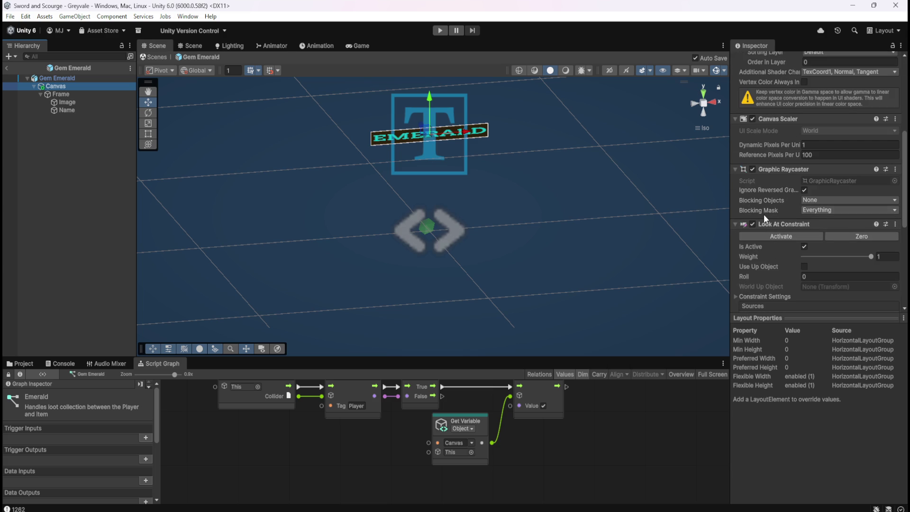
pyautogui.scroll(-1, 767, 198)
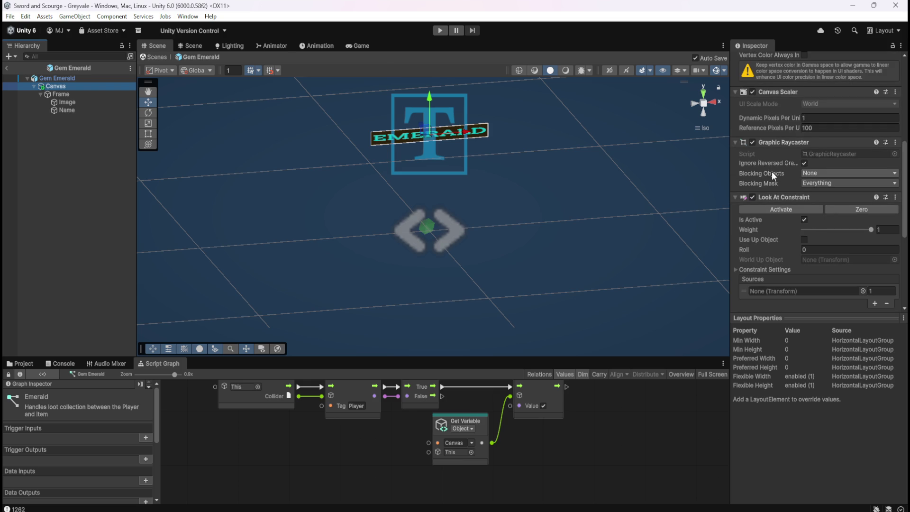
pyautogui.scroll(-1, 771, 171)
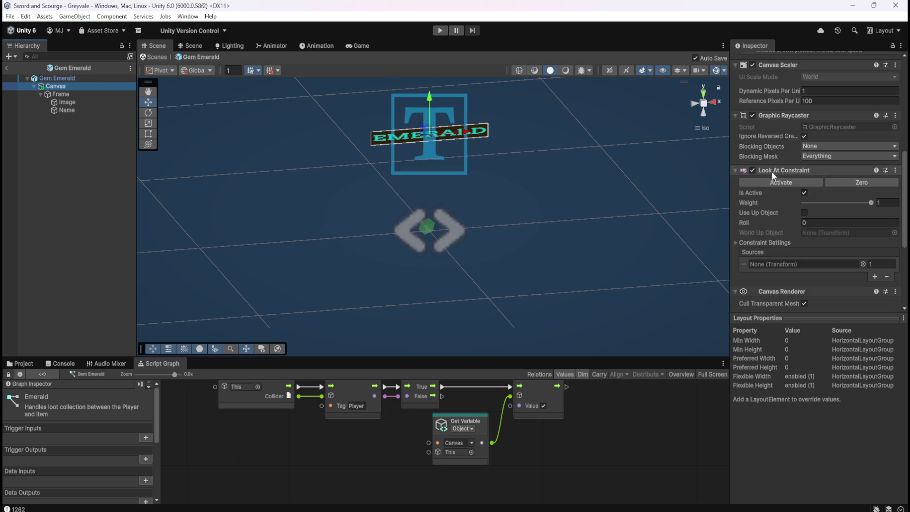
pyautogui.scroll(-2, 780, 231)
pyautogui.scroll(-3, 779, 232)
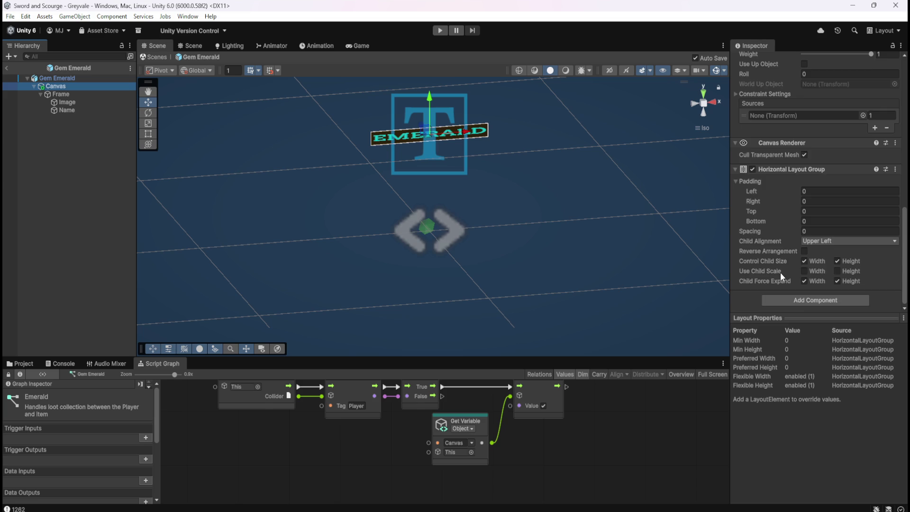
pyautogui.scroll(10, 779, 272)
pyautogui.scroll(5, 780, 273)
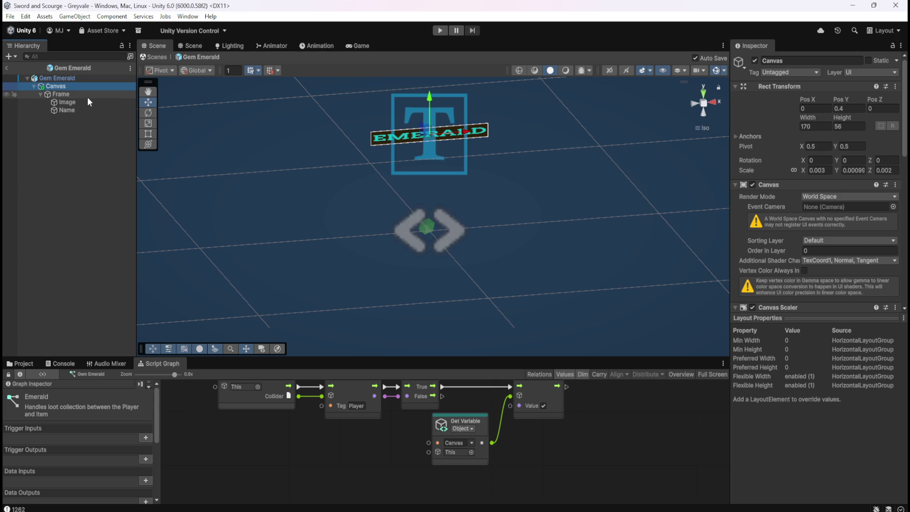
# Return to the Greyvale scene, enter play mode, and run across the bridge into the village square.
pyautogui.click(7, 68)
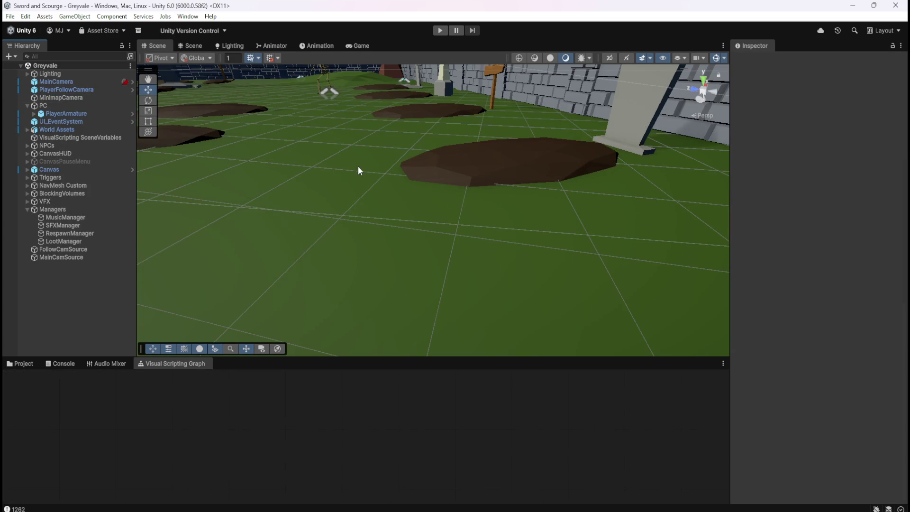
pyautogui.click(439, 31)
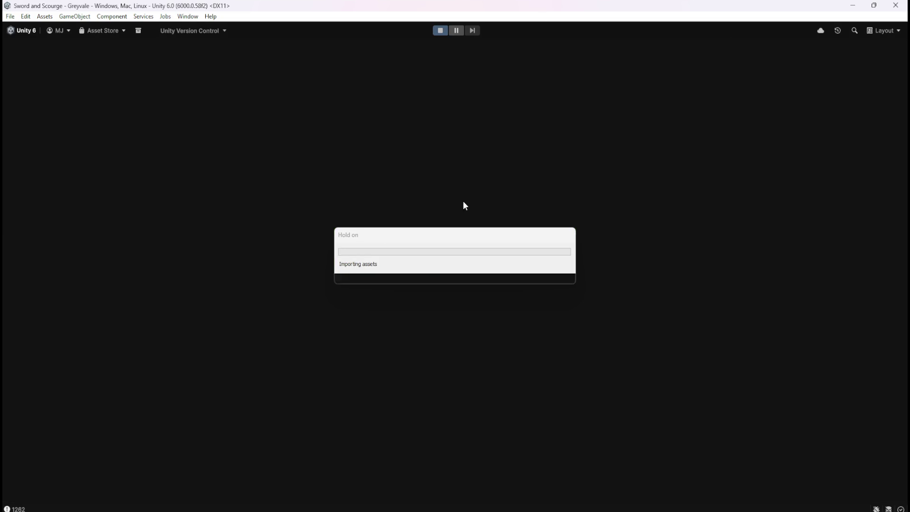
pyautogui.press('w')
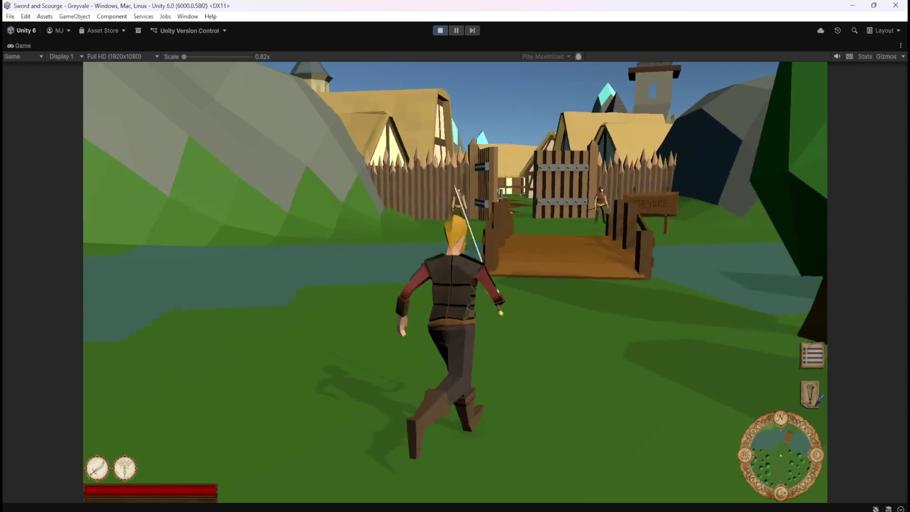
pyautogui.press('w')
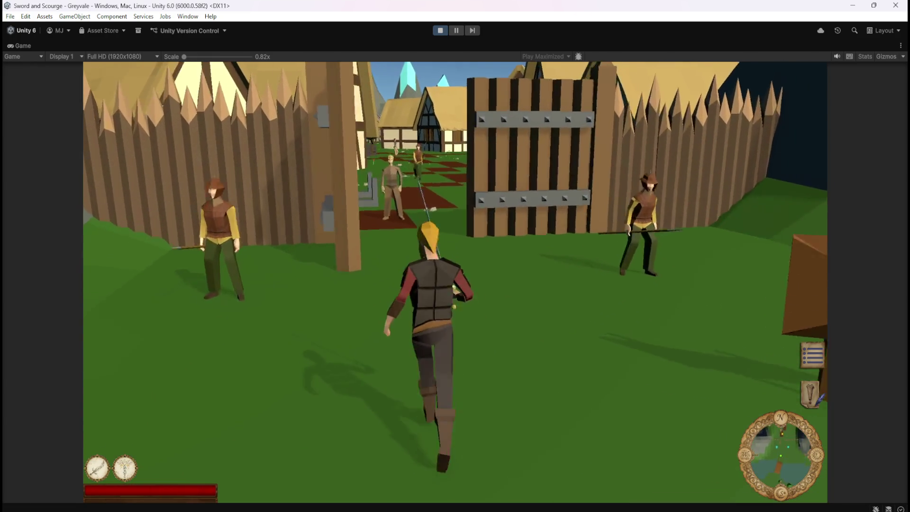
pyautogui.press('w')
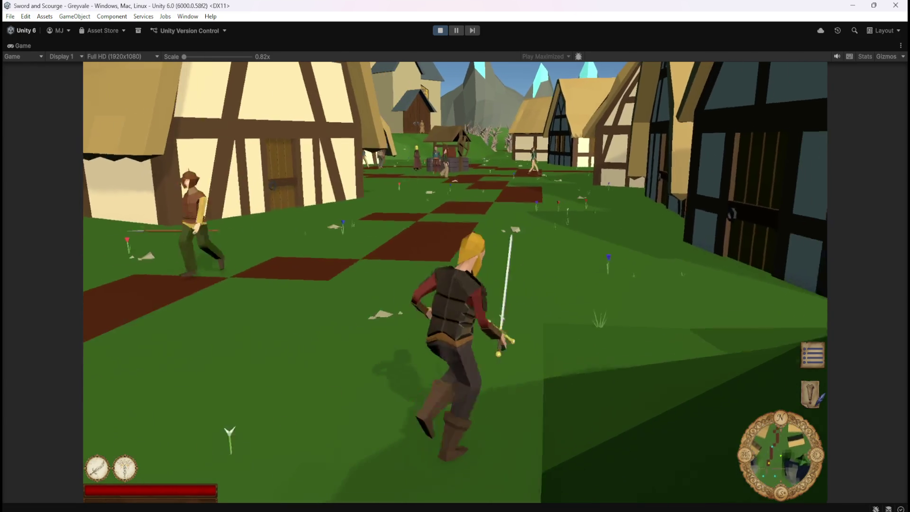
pyautogui.press('w')
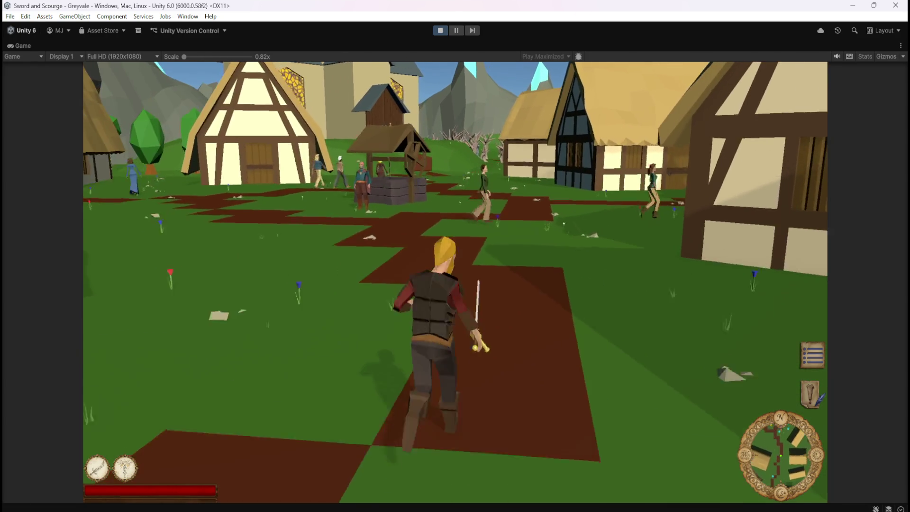
pyautogui.press('w')
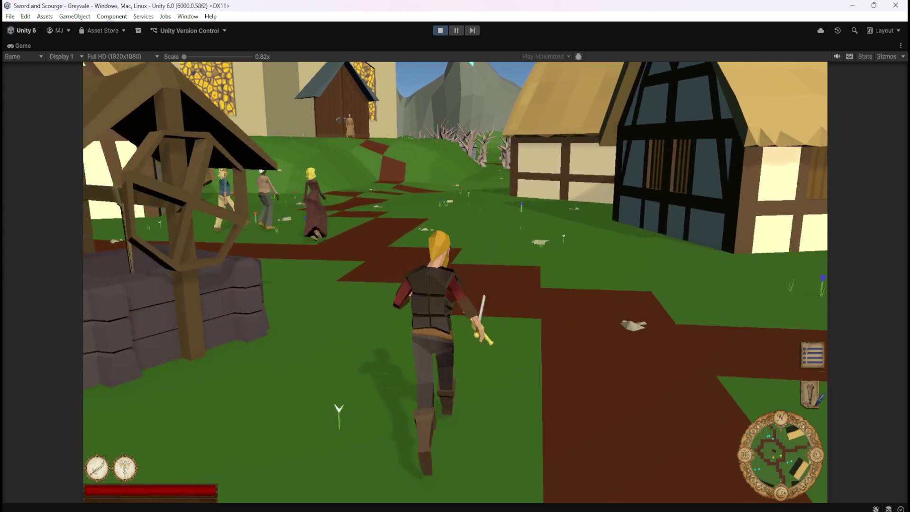
# Run through the dead-tree forest, kill a graveyard skeleton, pause the game, and stop play mode.
pyautogui.press('w')
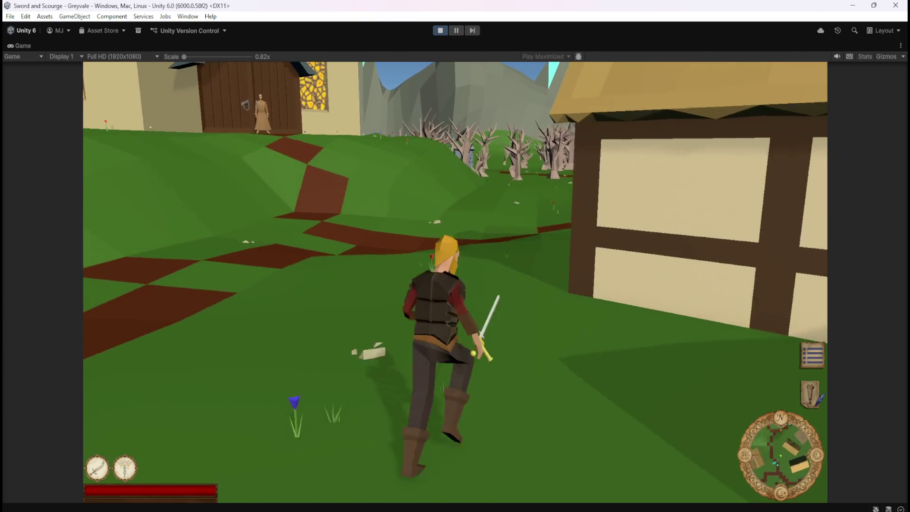
pyautogui.press('w')
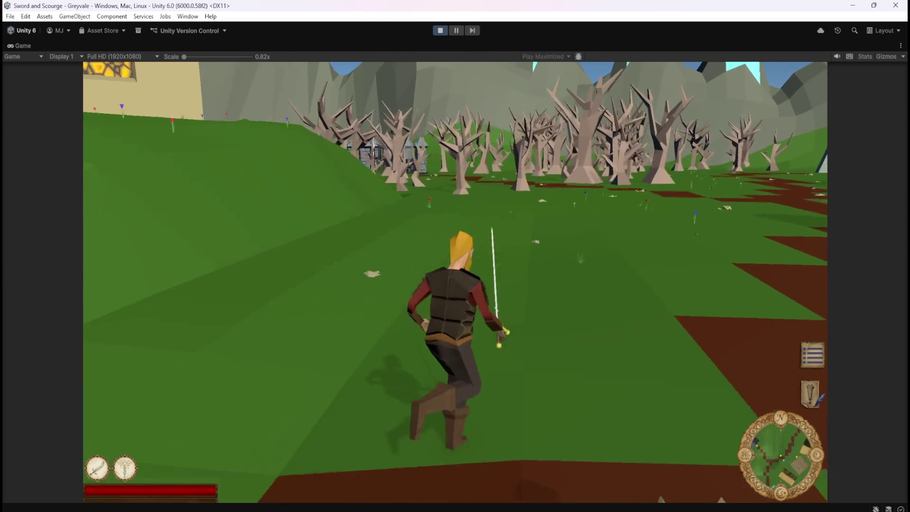
pyautogui.press('w')
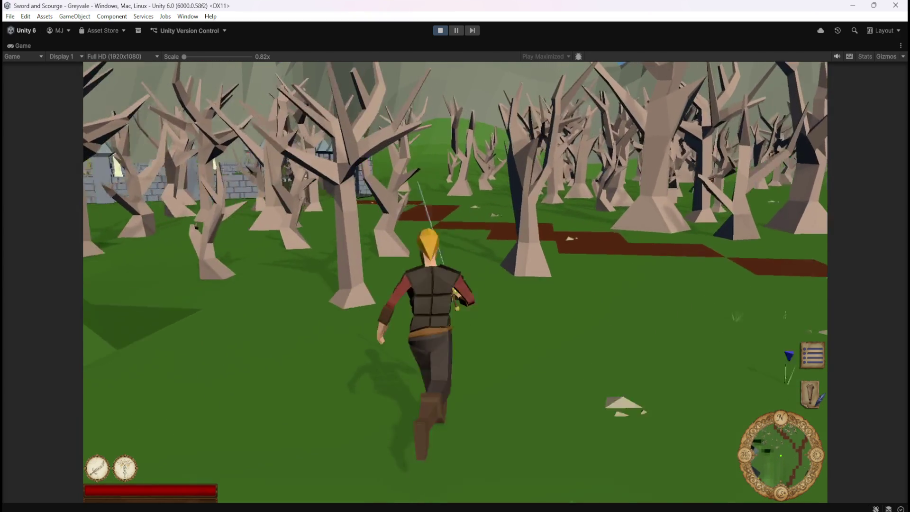
pyautogui.press('w')
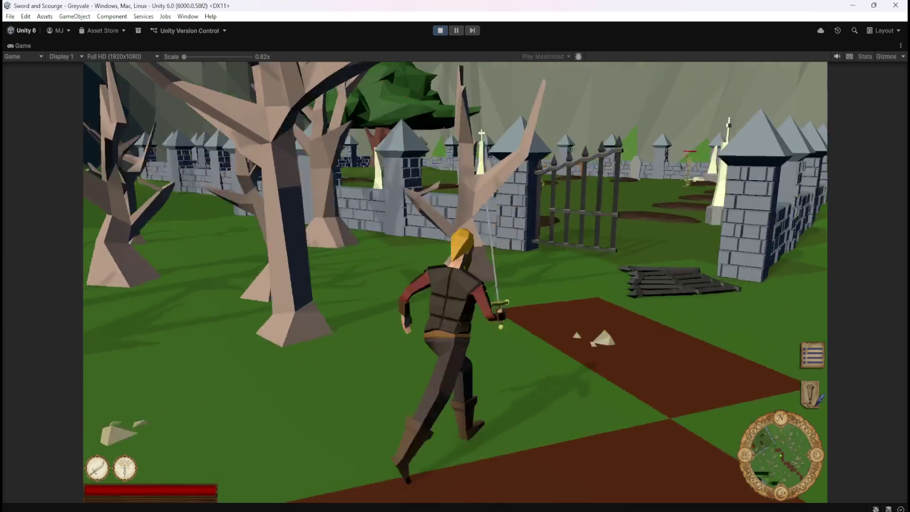
pyautogui.press('w')
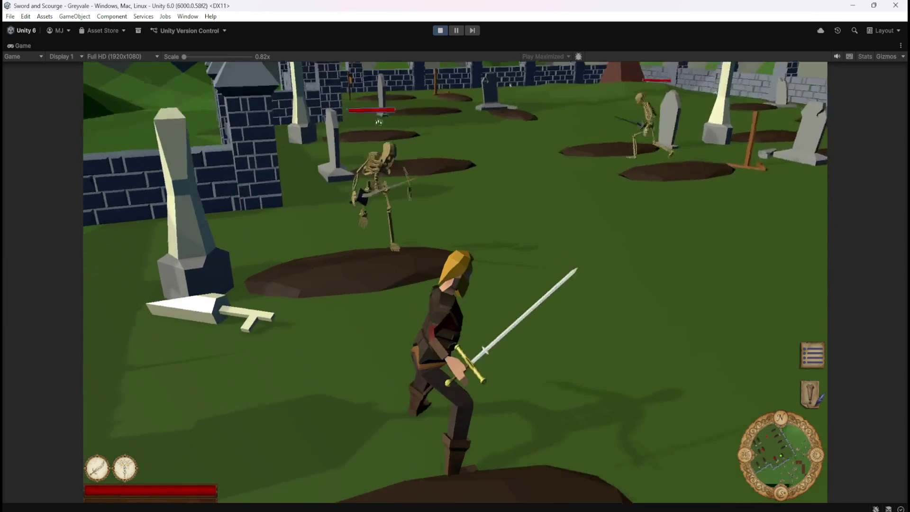
pyautogui.press('w')
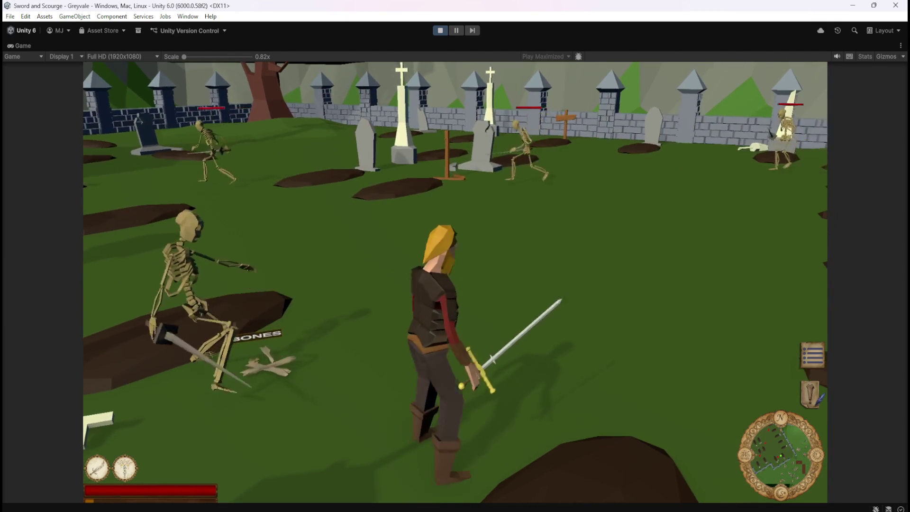
pyautogui.press('w')
pyautogui.press('Escape')
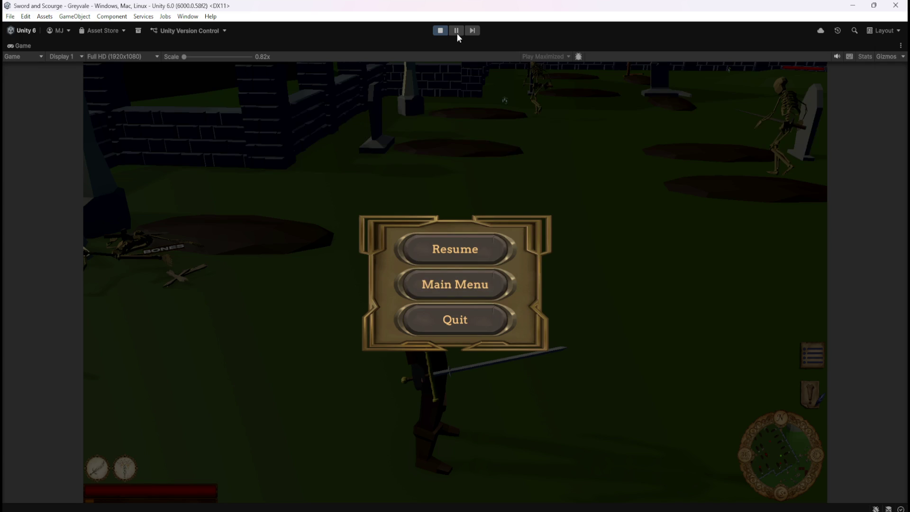
pyautogui.click(434, 30)
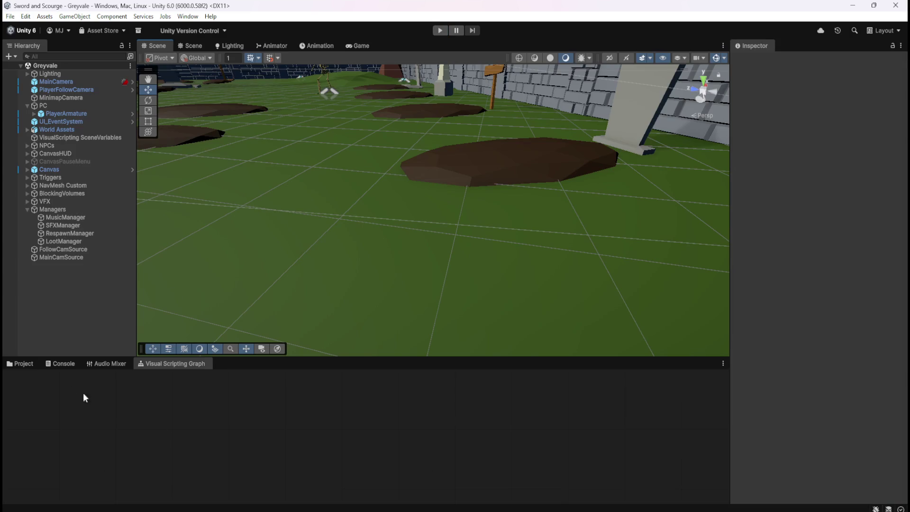
# Open the Bone Stack and Gem Blood Ruby prefabs and disable the Gem Blood Ruby label Canvas.
pyautogui.click(22, 365)
pyautogui.doubleClick(130, 415)
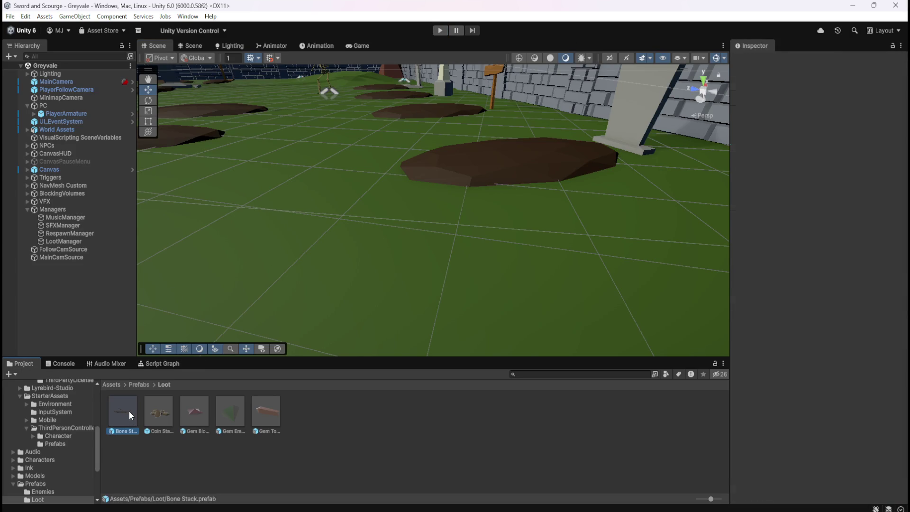
pyautogui.click(78, 84)
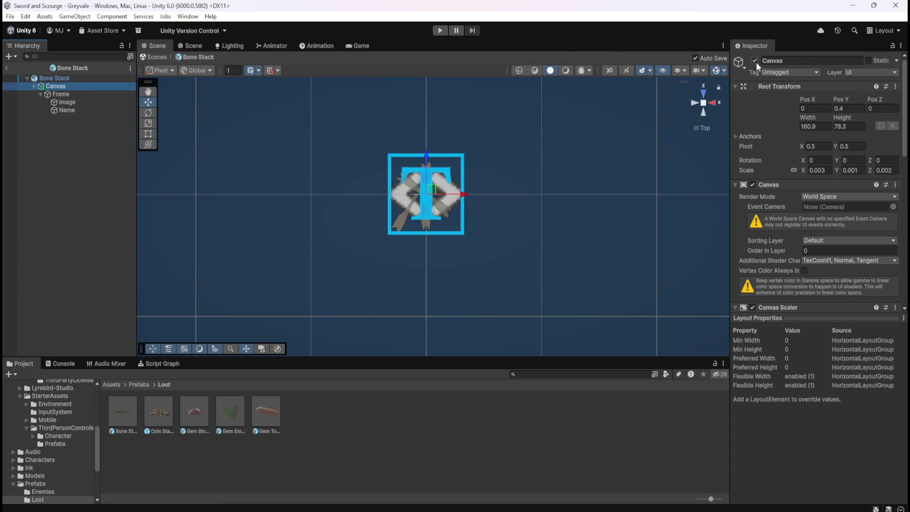
pyautogui.doubleClick(183, 412)
pyautogui.click(84, 86)
pyautogui.click(755, 60)
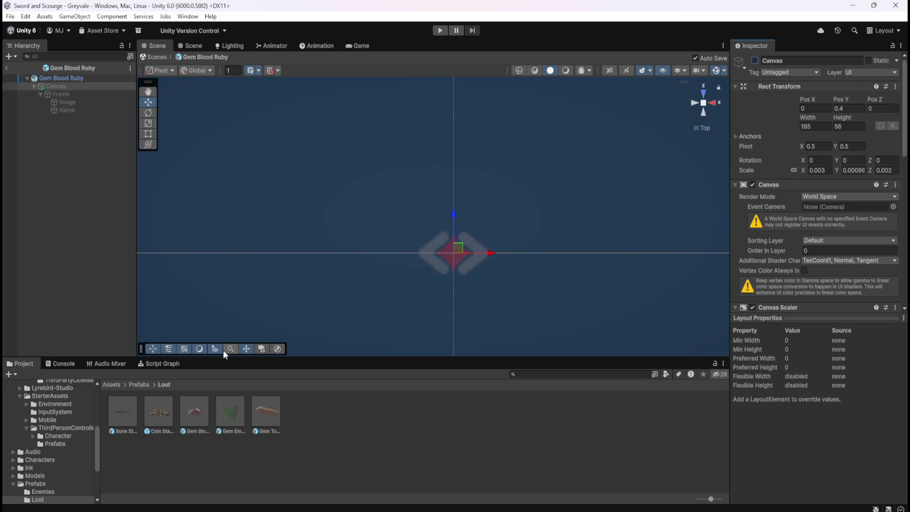
# Disable the label Canvas in the Gem Emerald and Gem Topaz prefabs.
pyautogui.click(195, 413)
pyautogui.doubleClick(223, 411)
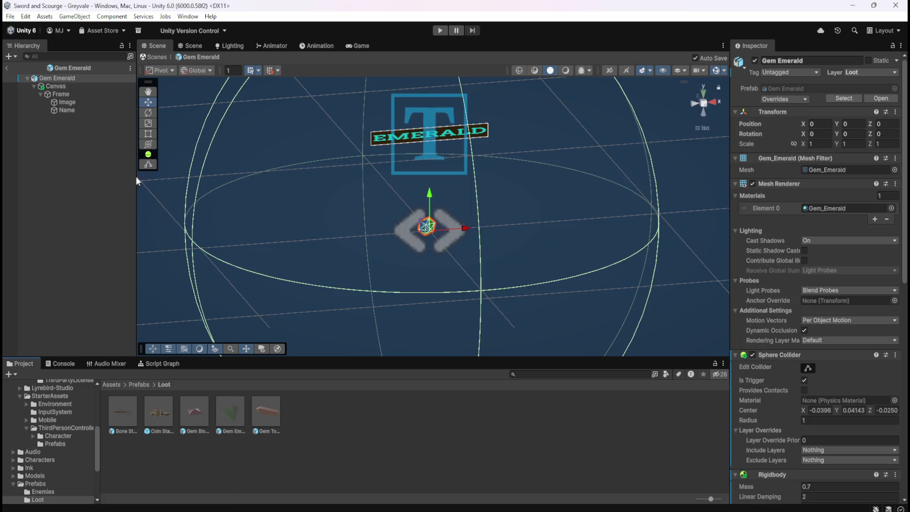
pyautogui.click(100, 87)
pyautogui.click(754, 61)
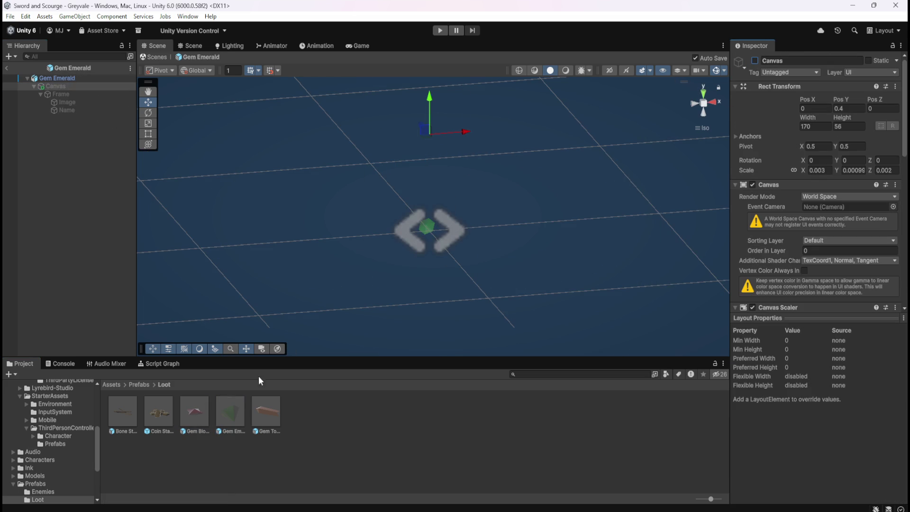
pyautogui.click(234, 410)
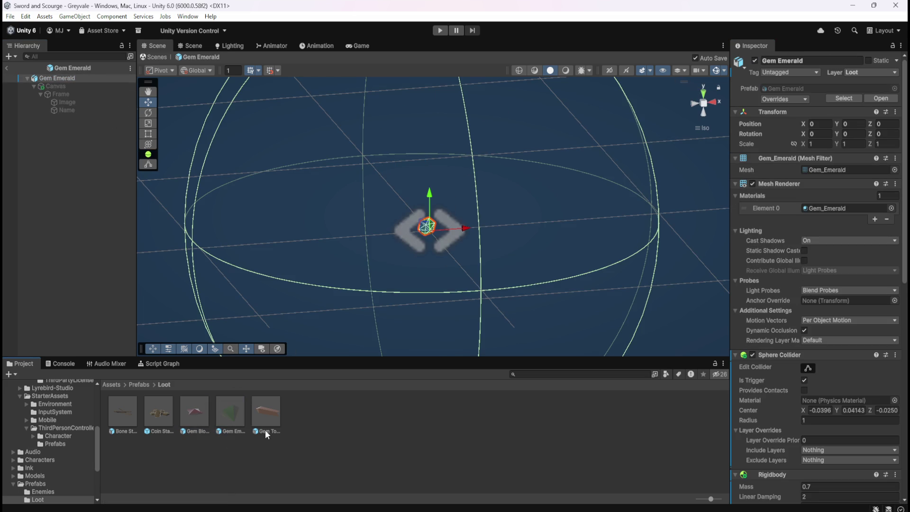
pyautogui.click(269, 415)
pyautogui.doubleClick(269, 415)
pyautogui.click(103, 85)
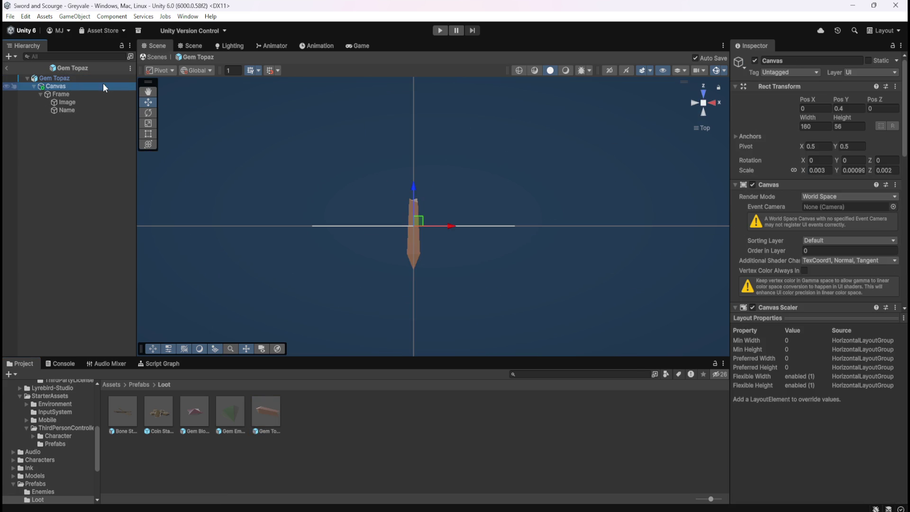
pyautogui.click(754, 61)
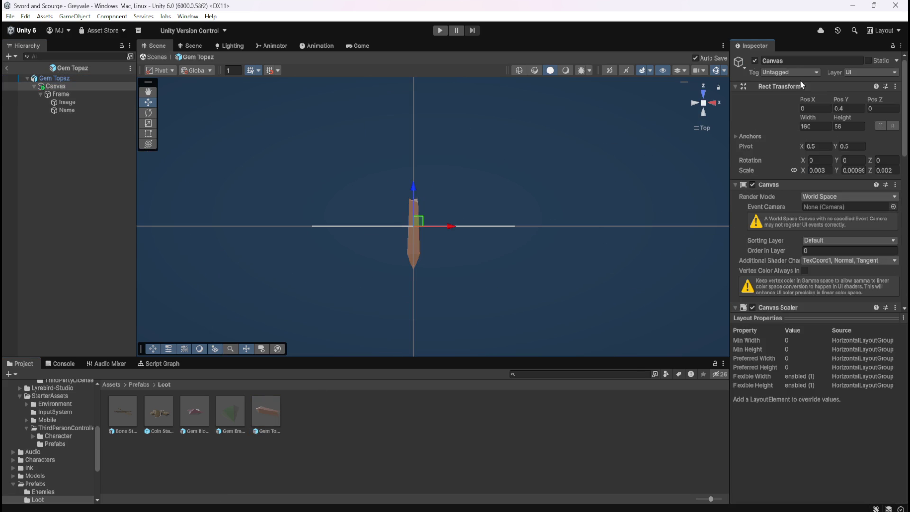
# Recheck the Gem Emerald, Gem Blood Ruby and Bone Stack Canvases, then exit Prefab Mode.
pyautogui.doubleClick(234, 407)
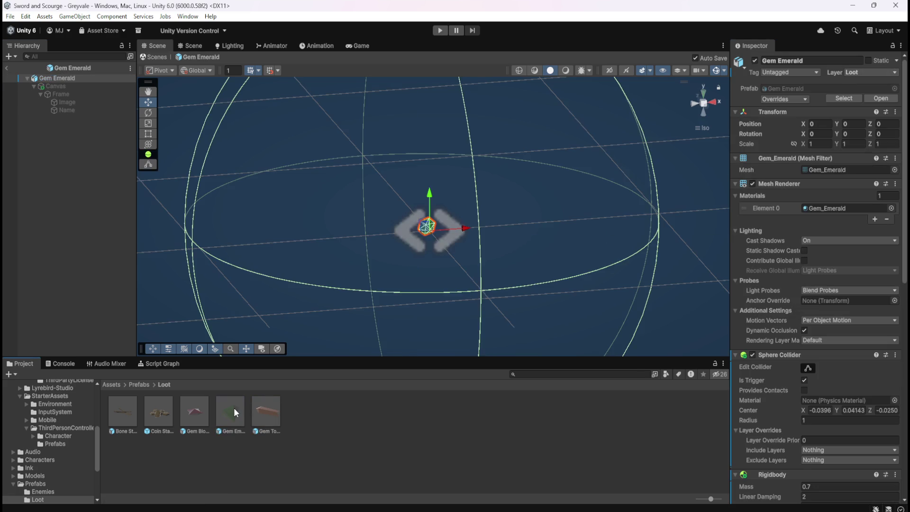
pyautogui.doubleClick(189, 407)
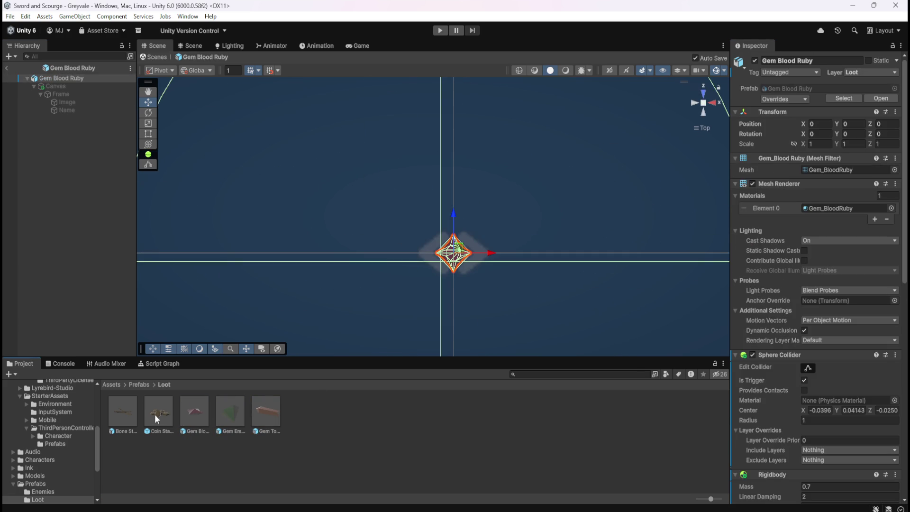
pyautogui.doubleClick(123, 416)
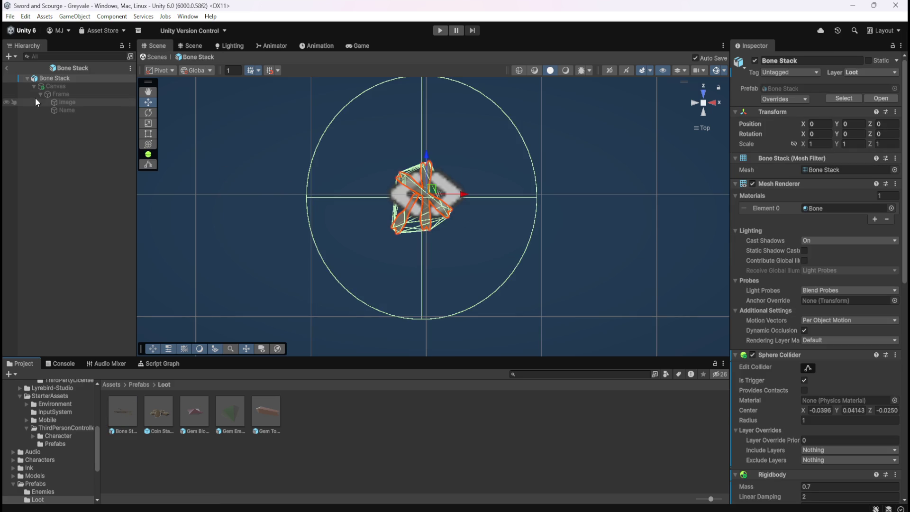
pyautogui.click(154, 57)
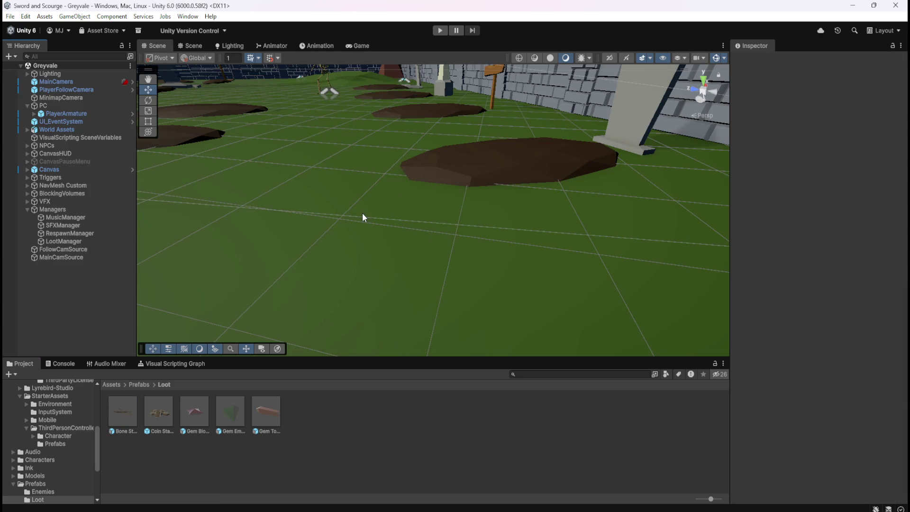
# Frame the PlayerArmature, enter play mode, and run across the bridge and village toward the graveyard.
pyautogui.doubleClick(71, 113)
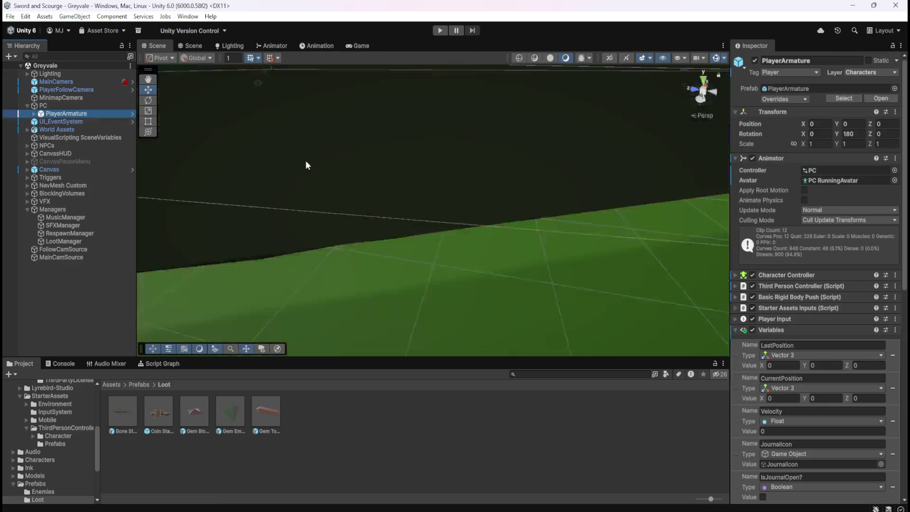
pyautogui.moveTo(443, 129)
pyautogui.mouseDown()
pyautogui.moveTo(345, 189)
pyautogui.moveTo(570, 167)
pyautogui.moveTo(576, 220)
pyautogui.moveTo(558, 266)
pyautogui.moveTo(556, 312)
pyautogui.mouseUp()
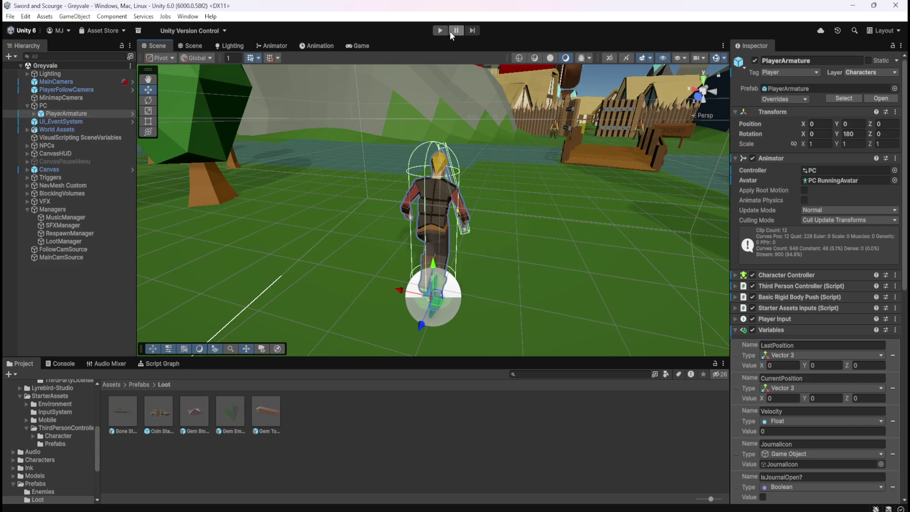
pyautogui.click(440, 30)
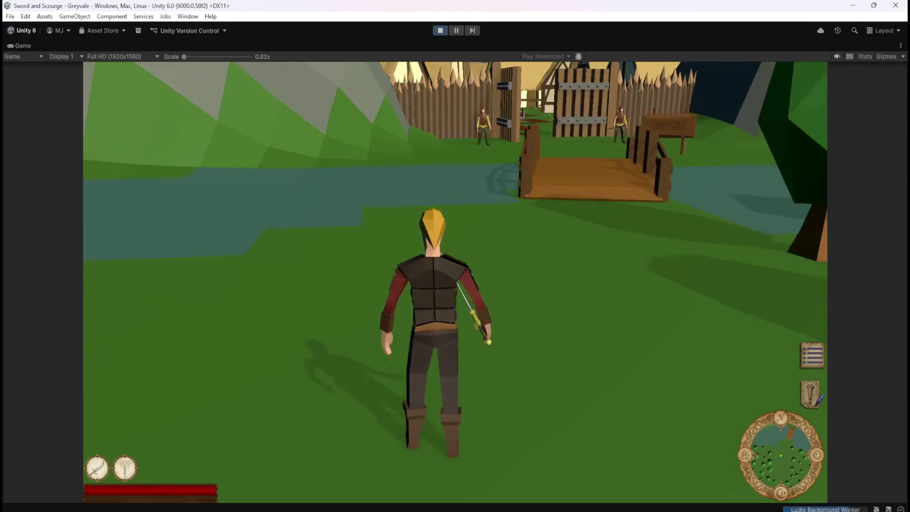
pyautogui.press('w')
pyautogui.press('w')
pyautogui.press('w')
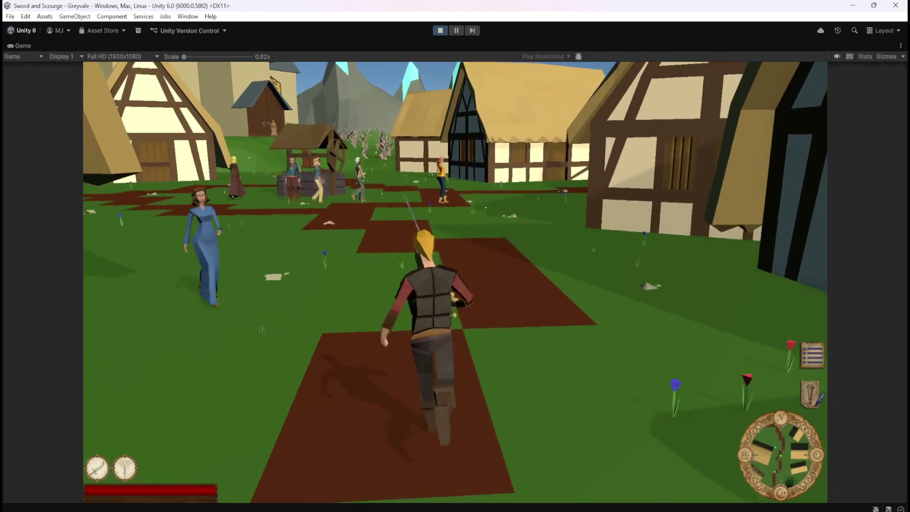
pyautogui.press('w')
pyautogui.press('w')
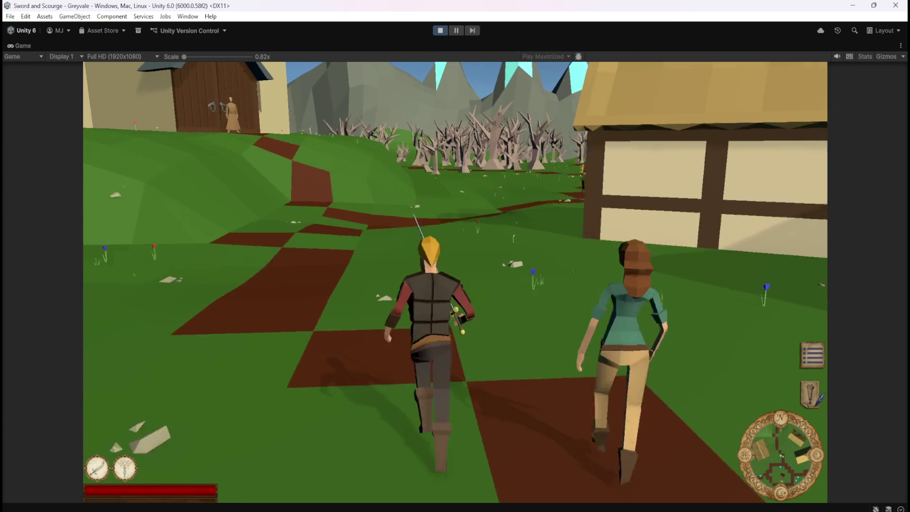
pyautogui.press('w')
pyautogui.press('w')
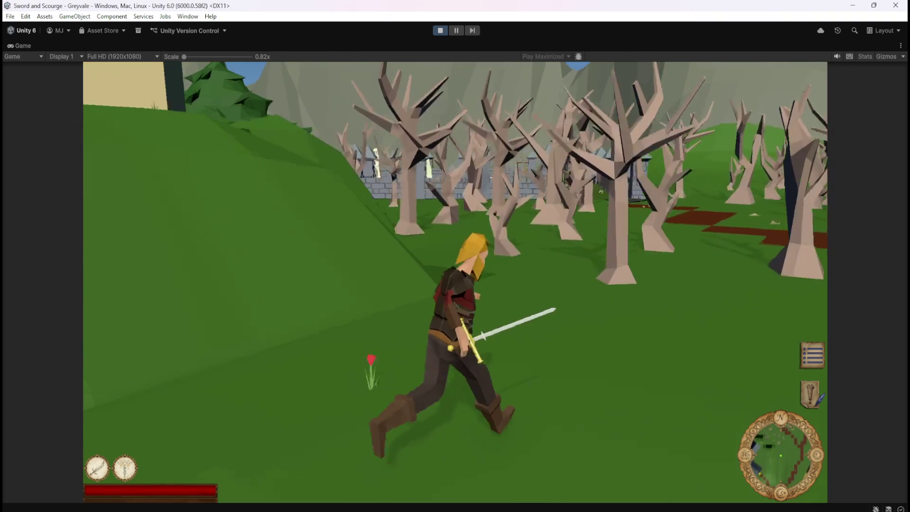
pyautogui.press('w')
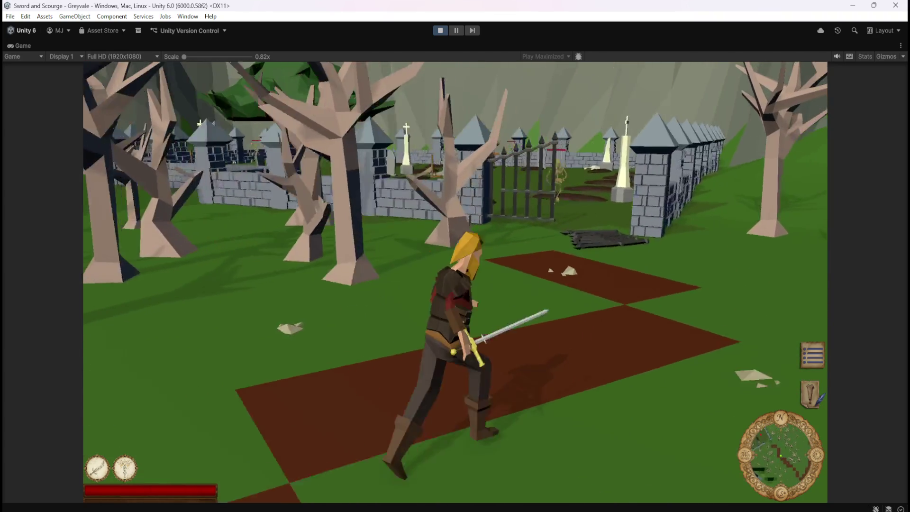